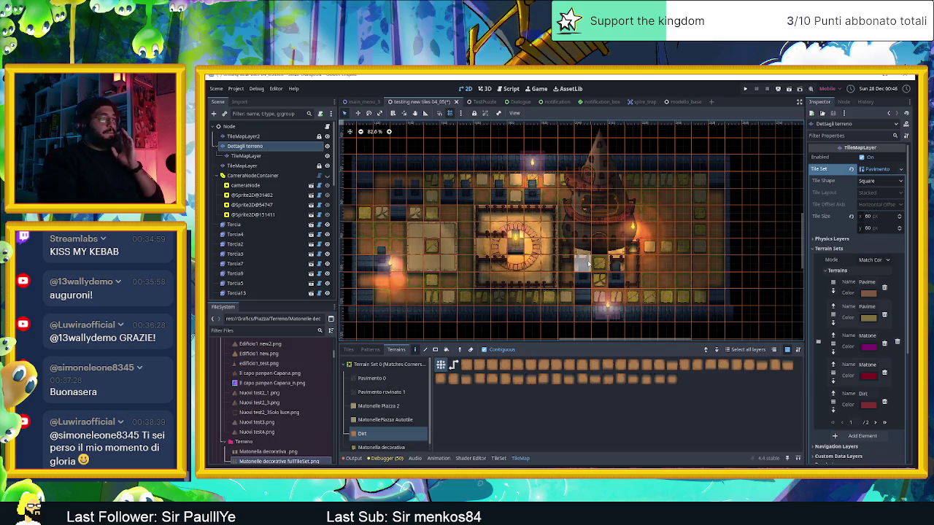
Pan the 2D viewport over the dungeon tilemap, then run the project to save and test it
{"action": "scroll", "coordinate": [523, 274], "scroll_direction": "left", "scroll_amount": 2}
{"action": "scroll", "coordinate": [523, 274], "scroll_direction": "up", "scroll_amount": 1}
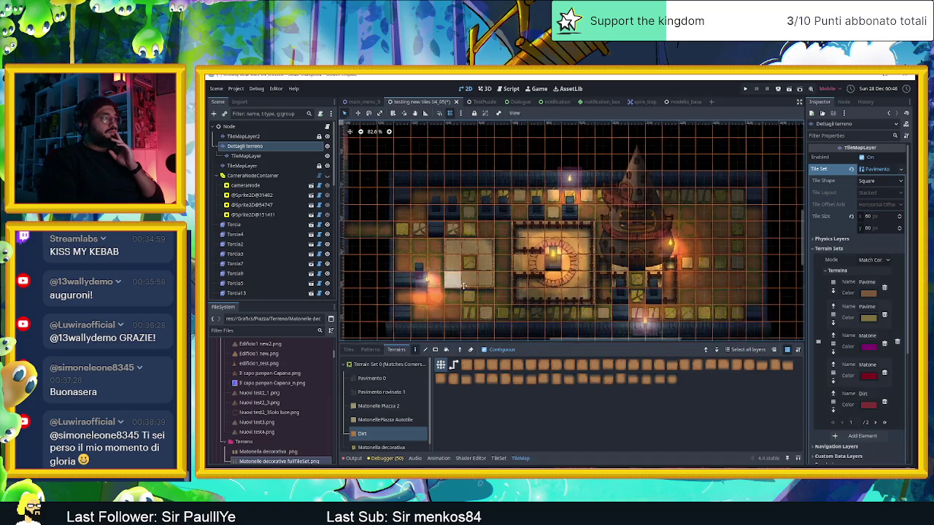
{"action": "left_click_drag", "start_coordinate": [458, 287], "coordinate": [519, 281]}
{"action": "left_click", "coordinate": [789, 88]}
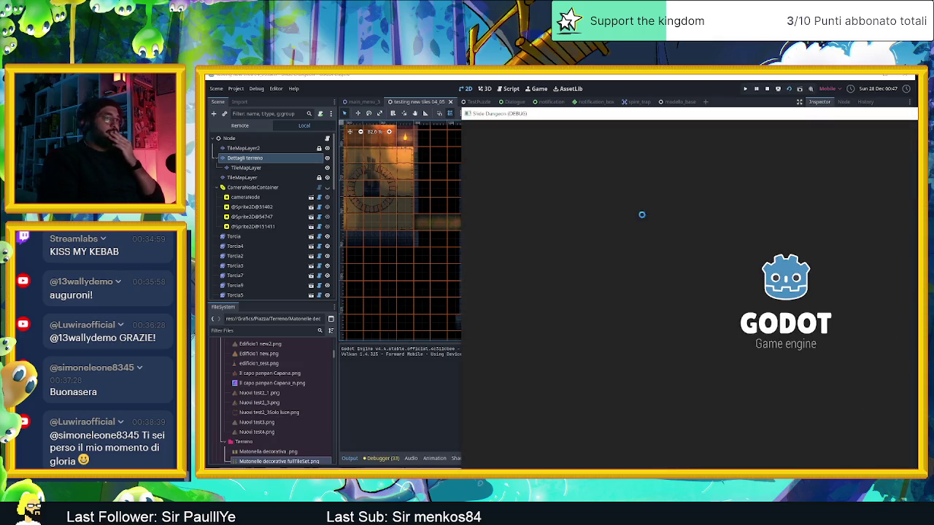
Enlarge the game window and slide the red character into and out of the central tower room
{"action": "left_click_drag", "start_coordinate": [666, 112], "coordinate": [342, 85]}
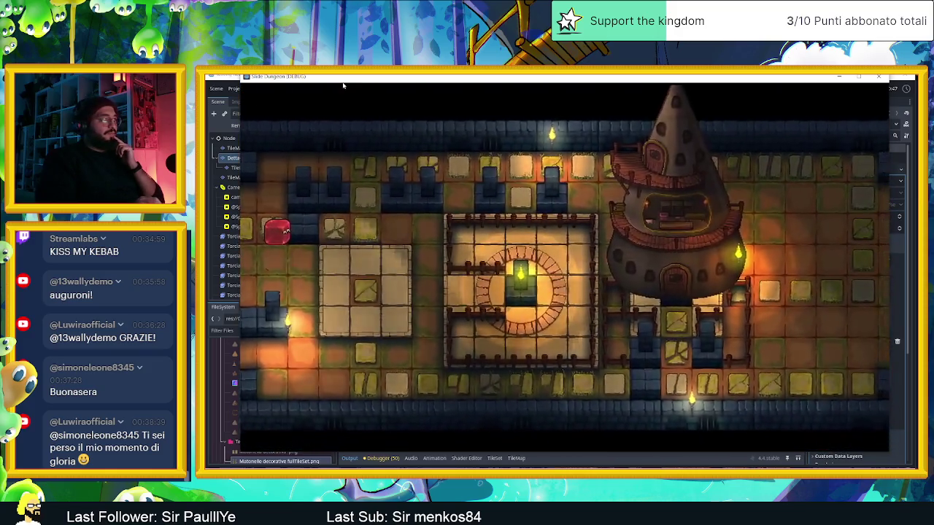
{"action": "key", "text": "Down"}
{"action": "key", "text": "Right"}
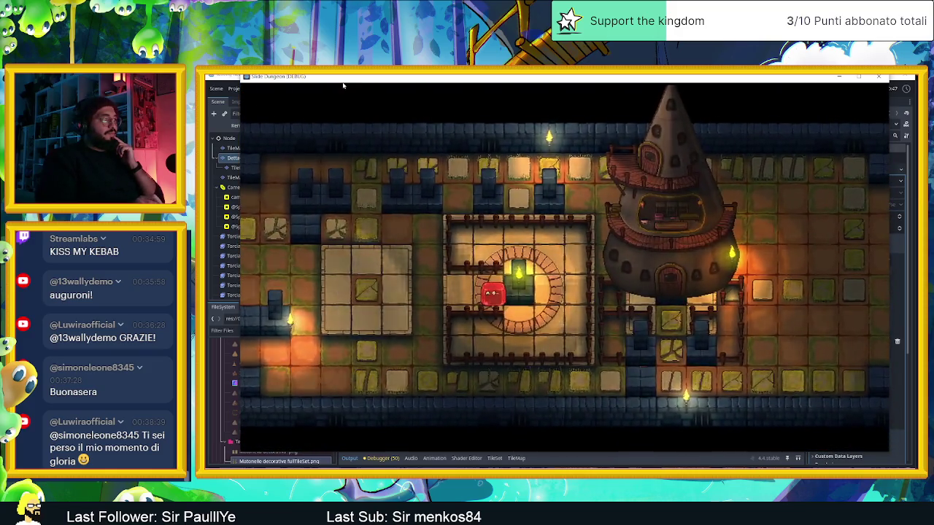
{"action": "key", "text": "Up"}
{"action": "key", "text": "Right"}
{"action": "key", "text": "Down"}
{"action": "key", "text": "Right"}
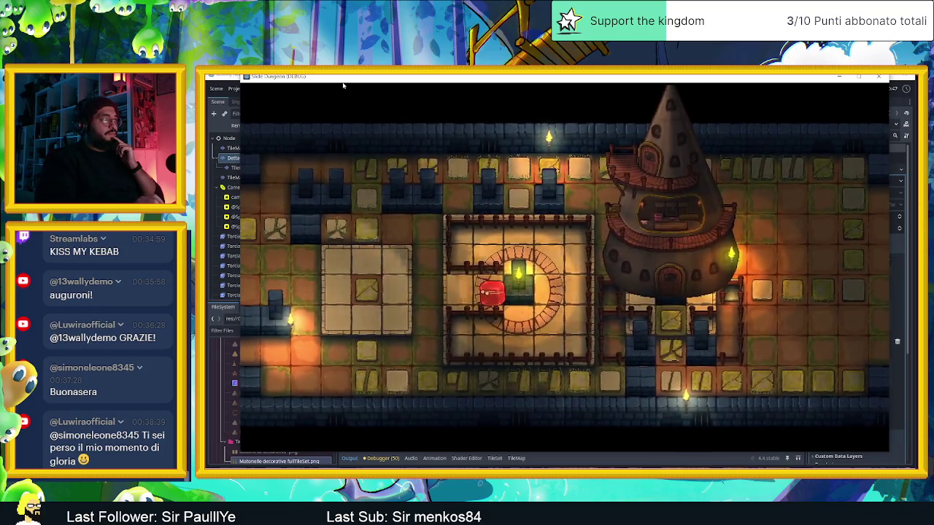
{"action": "key", "text": "Left"}
Slide the character along the left column, top and bottom rows, then stop the game
{"action": "key", "text": "Up"}
{"action": "key", "text": "Right"}
{"action": "key", "text": "Down"}
{"action": "key", "text": "Up"}
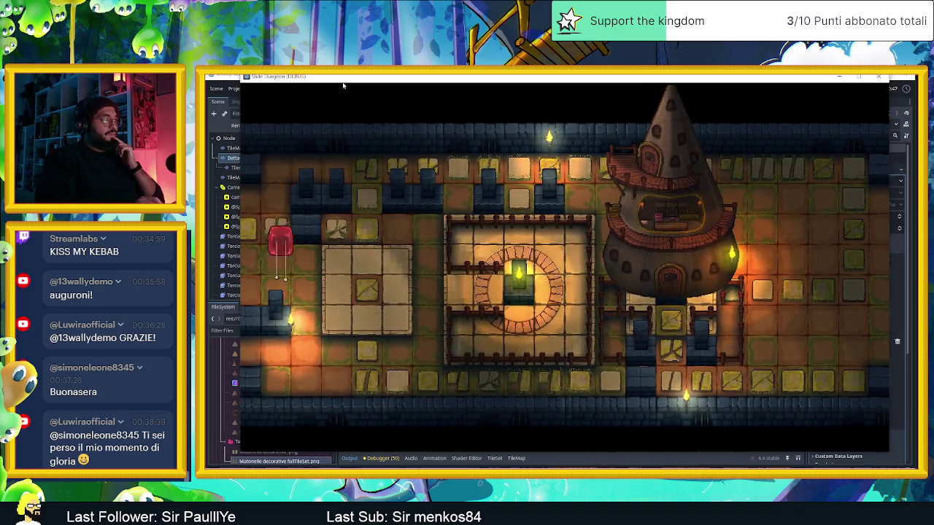
{"action": "key", "text": "Down"}
{"action": "key", "text": "Left"}
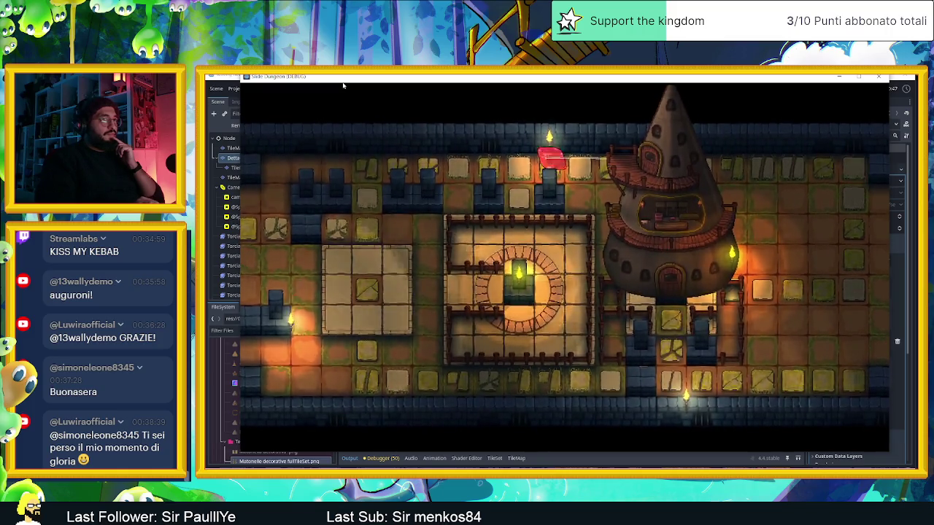
{"action": "key", "text": "Left"}
{"action": "key", "text": "Up"}
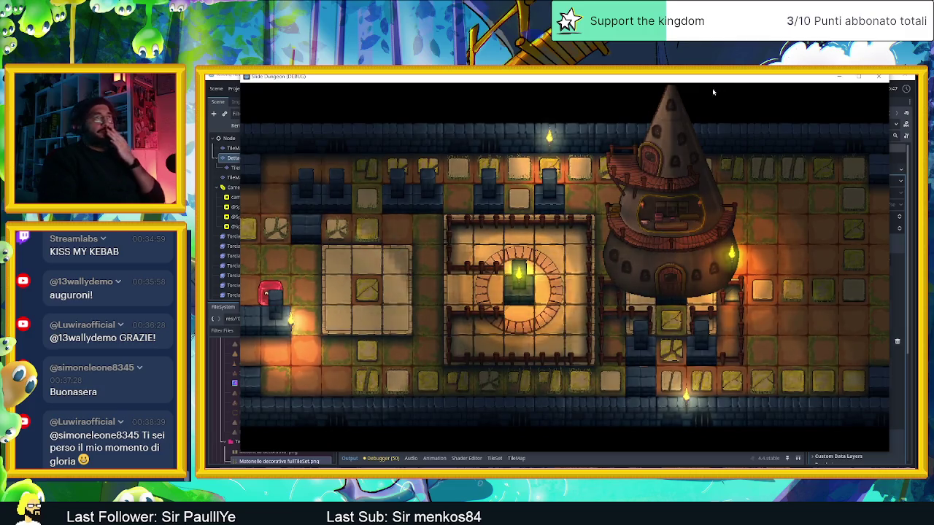
{"action": "left_click", "coordinate": [885, 79]}
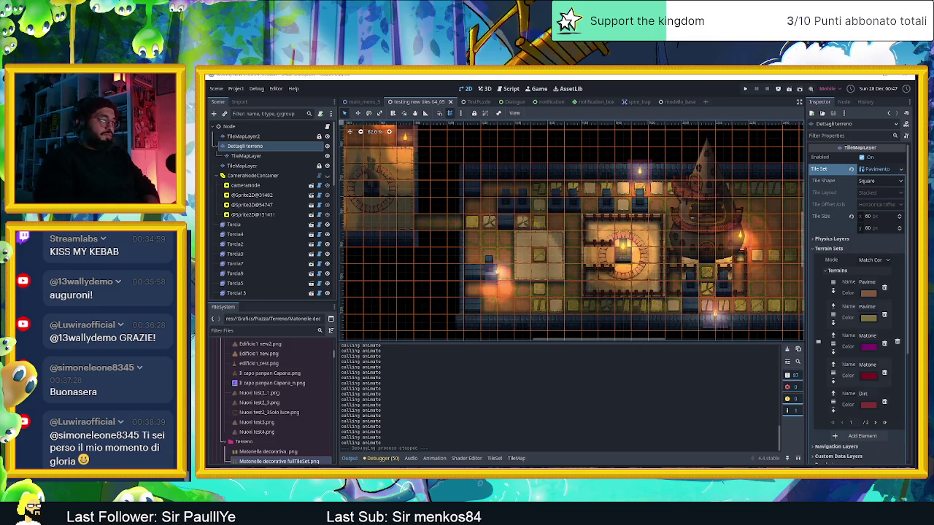
Bring up the TileSet bottom panel in its Setup mode
{"action": "key", "text": "alt+Tab"}
{"action": "key", "text": "alt+Tab"}
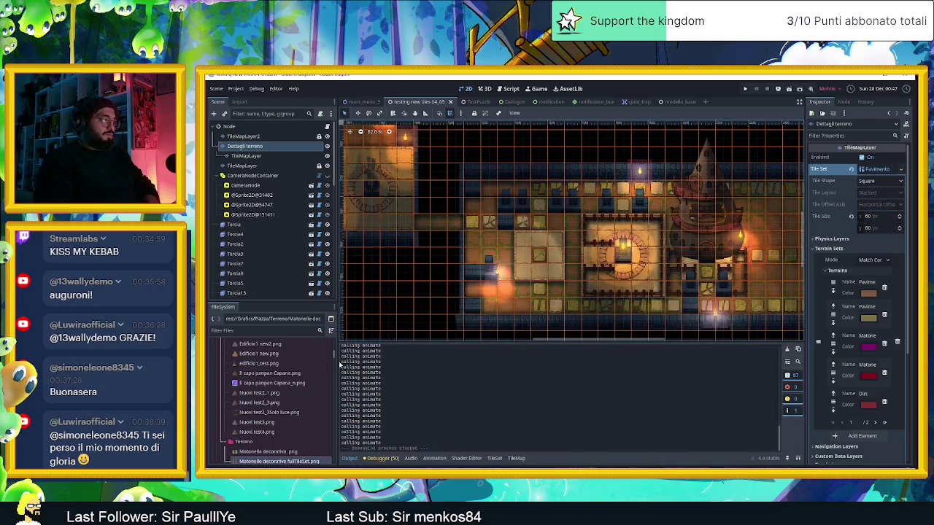
{"action": "left_click", "coordinate": [516, 459]}
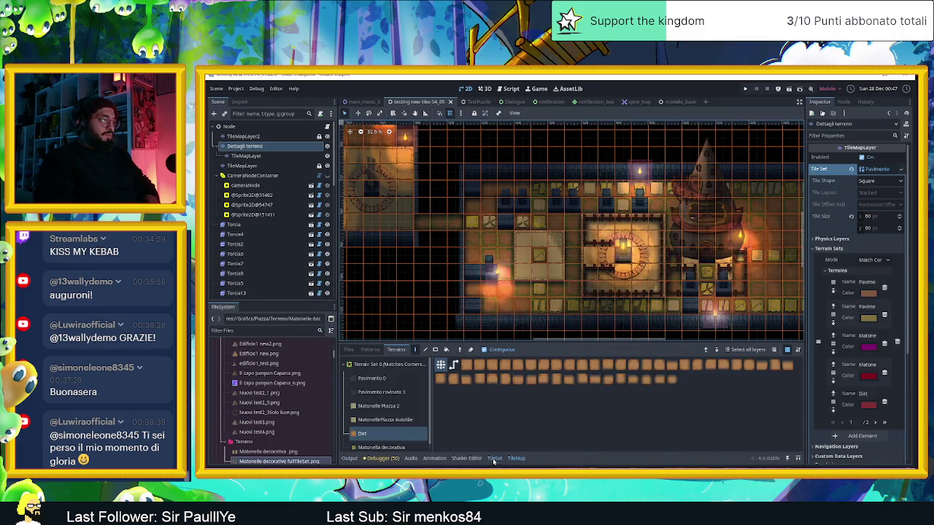
{"action": "left_click", "coordinate": [494, 458]}
{"action": "scroll", "coordinate": [394, 412], "scroll_direction": "down", "scroll_amount": 1}
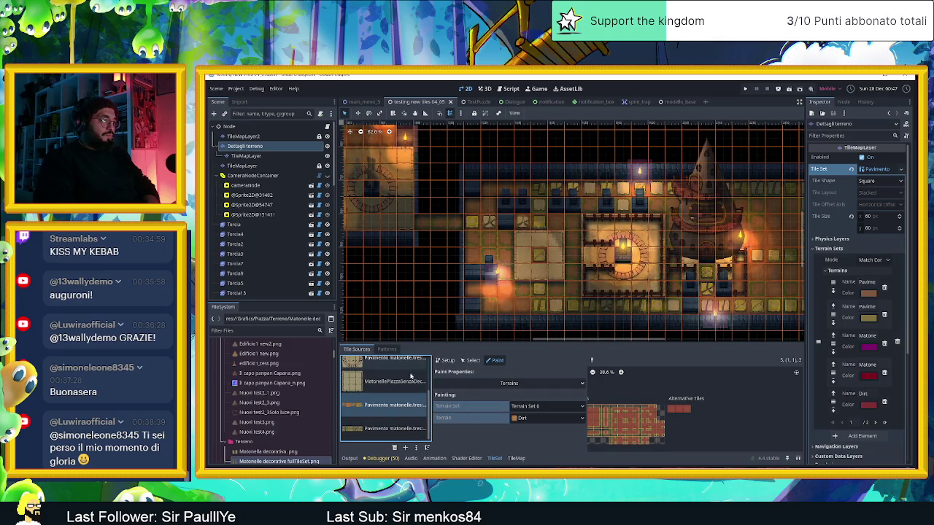
{"action": "left_click", "coordinate": [495, 458]}
Reveal the atlas's Diffuse texture, Matonelle di terra_muschio Full Tile.png, in the project files
{"action": "left_click", "coordinate": [445, 361]}
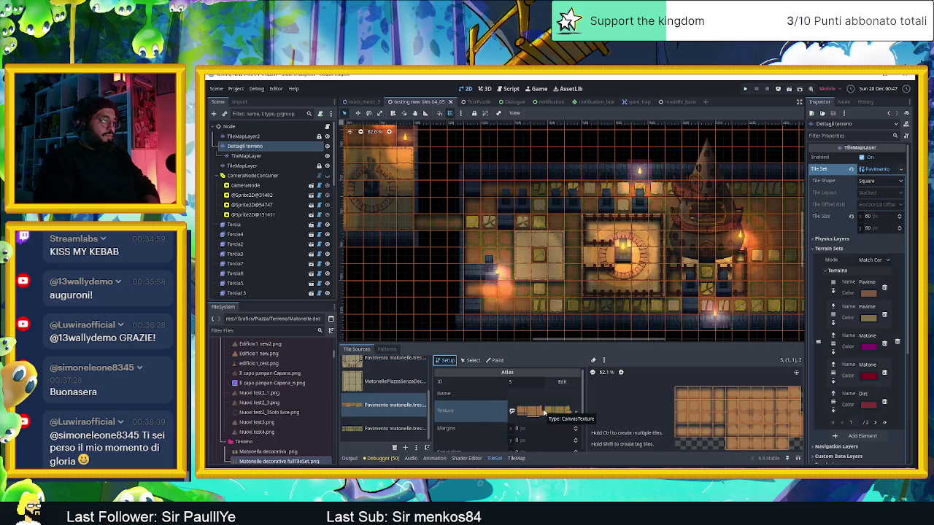
{"action": "left_click", "coordinate": [544, 413]}
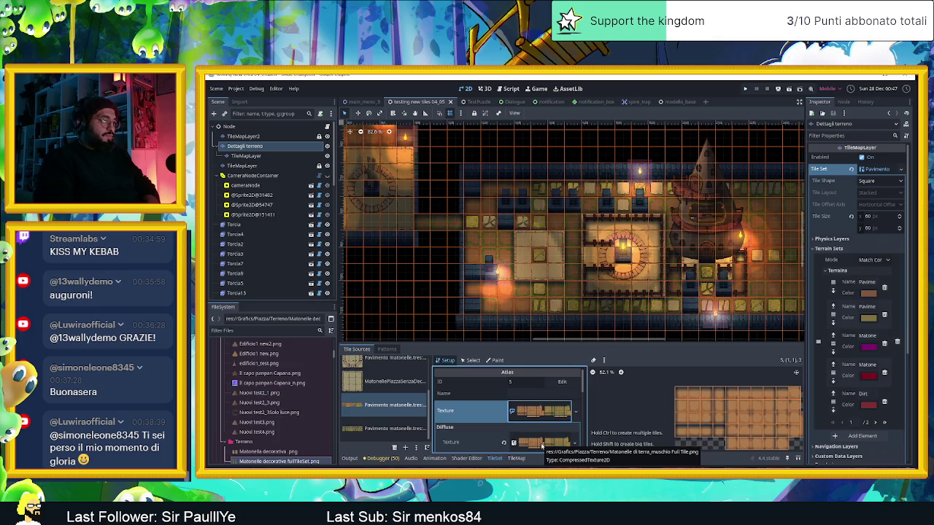
{"action": "scroll", "coordinate": [547, 431], "scroll_direction": "down", "scroll_amount": 1}
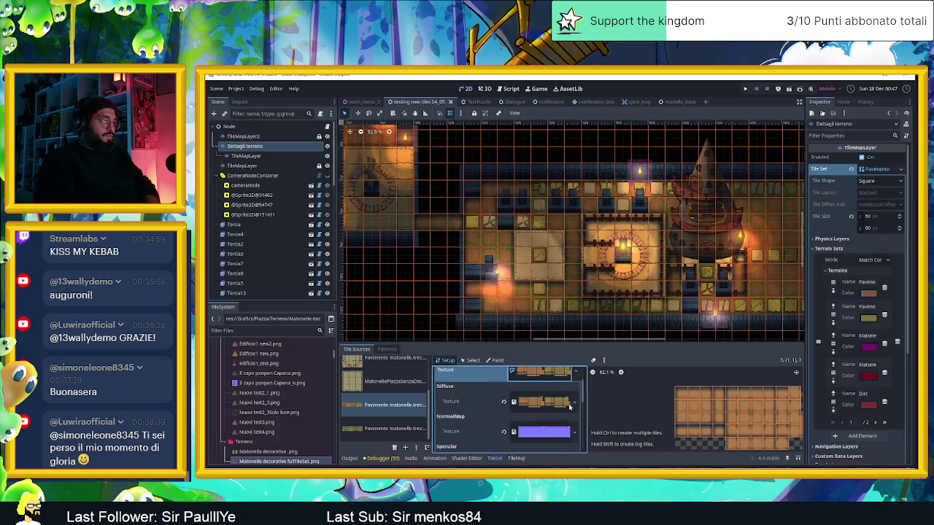
{"action": "left_click", "coordinate": [575, 403]}
{"action": "left_click", "coordinate": [338, 467]}
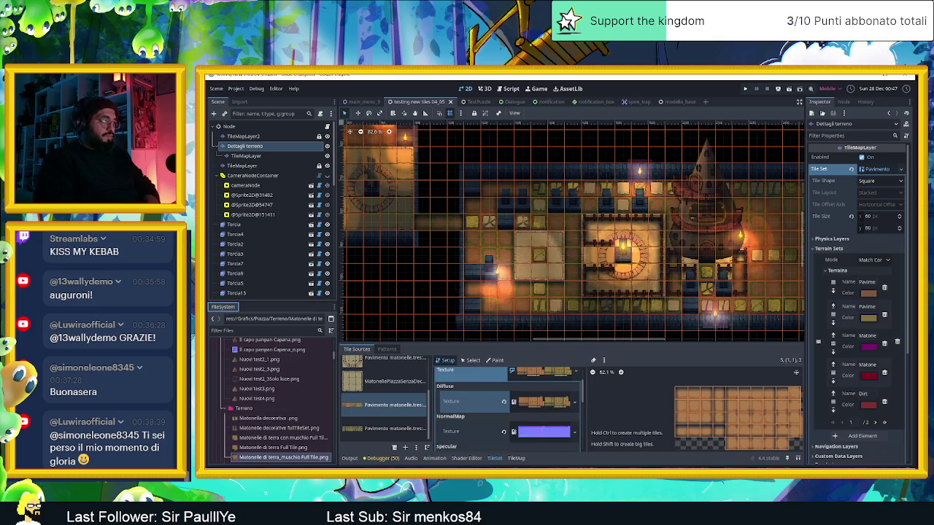
{"action": "left_click", "coordinate": [321, 459]}
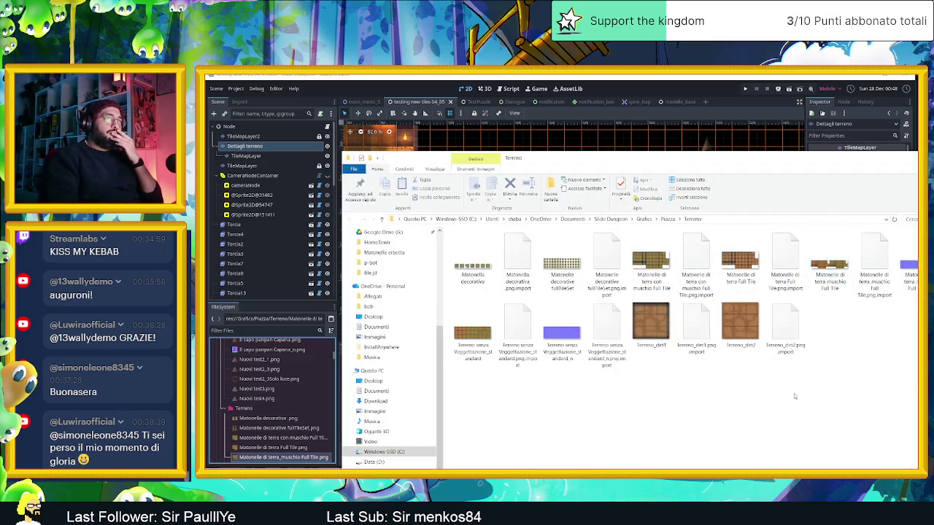
Drag Matonelle di terra_muschio Full Tile.png from the Terreno folder into Aseprite
{"action": "left_click_drag", "start_coordinate": [823, 253], "coordinate": [821, 351]}
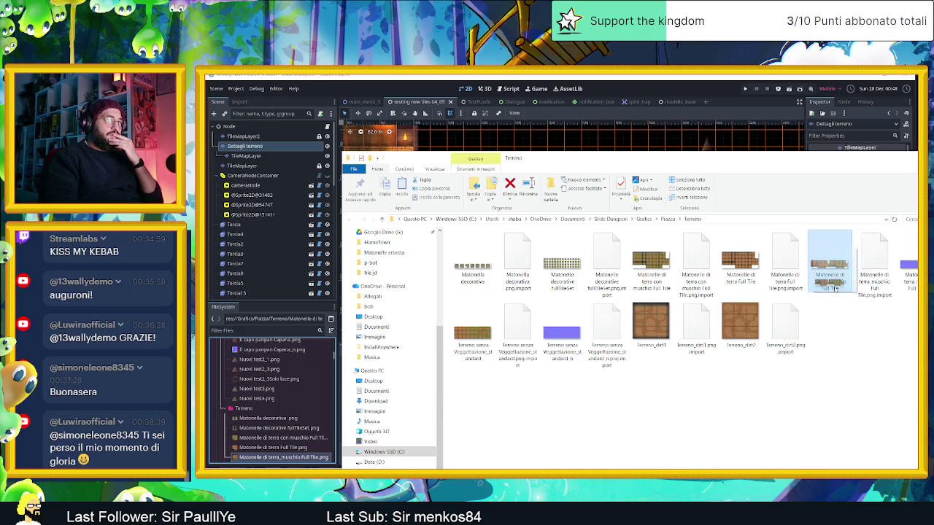
{"action": "left_click_drag", "start_coordinate": [821, 350], "coordinate": [752, 390]}
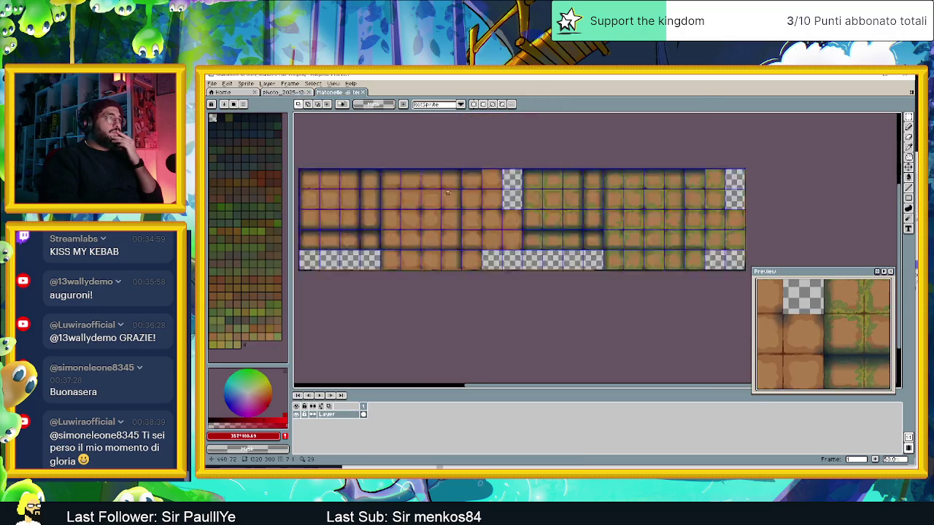
Zoom in and out on the moss and dirt tile sheet to inspect the tiles
{"action": "scroll", "coordinate": [519, 223], "scroll_direction": "down", "scroll_amount": 2}
{"action": "scroll", "coordinate": [496, 223], "scroll_direction": "up", "scroll_amount": 2}
{"action": "scroll", "coordinate": [462, 221], "scroll_direction": "up", "scroll_amount": 3}
{"action": "scroll", "coordinate": [462, 221], "scroll_direction": "down", "scroll_amount": 1}
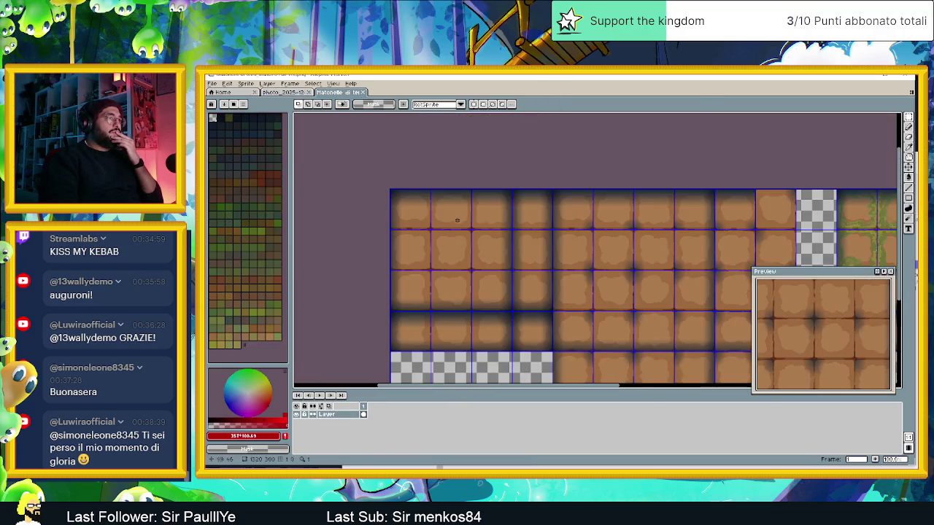
{"action": "scroll", "coordinate": [620, 257], "scroll_direction": "up", "scroll_amount": 1}
{"action": "scroll", "coordinate": [547, 223], "scroll_direction": "down", "scroll_amount": 1}
{"action": "scroll", "coordinate": [543, 224], "scroll_direction": "down", "scroll_amount": 1}
{"action": "scroll", "coordinate": [542, 225], "scroll_direction": "up", "scroll_amount": 1}
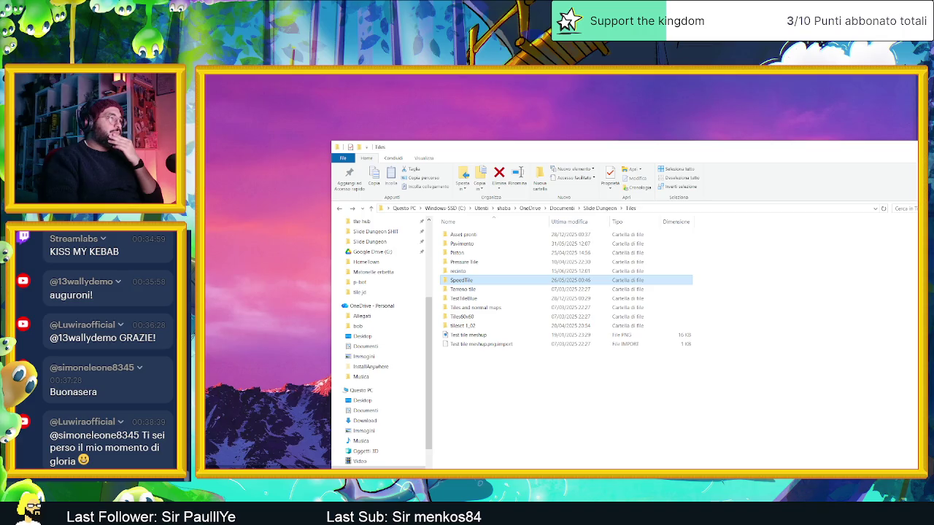
Open the HomeTown folder in the tile jd window and show files as Large icons
{"action": "key", "text": "alt+Tab"}
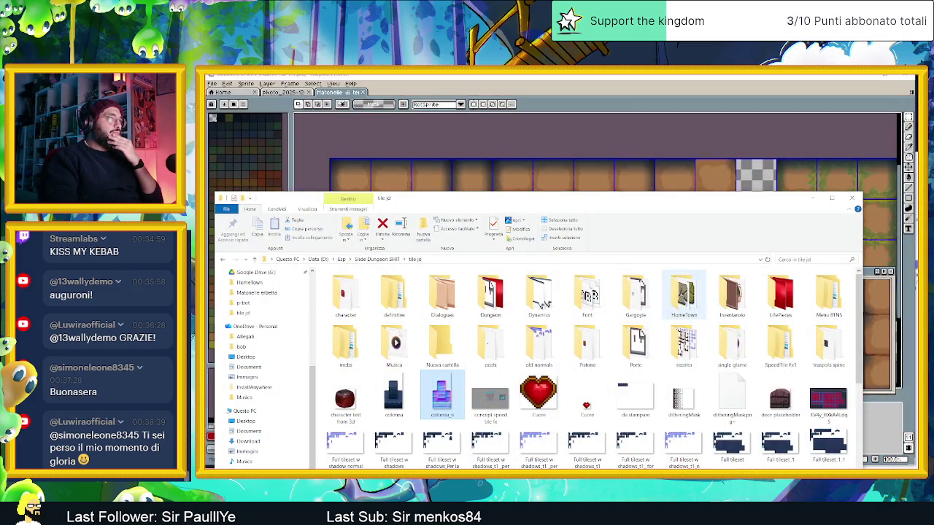
{"action": "double_click", "coordinate": [684, 296]}
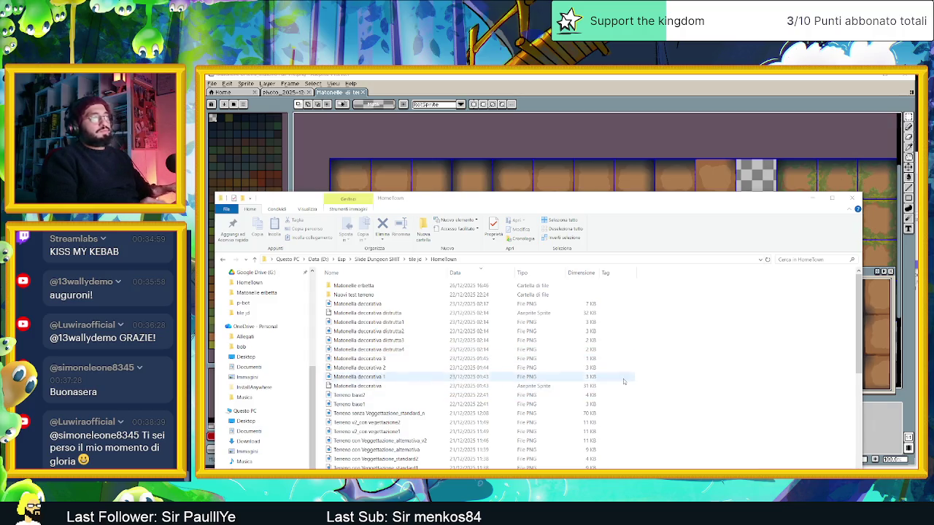
{"action": "left_click", "coordinate": [792, 343]}
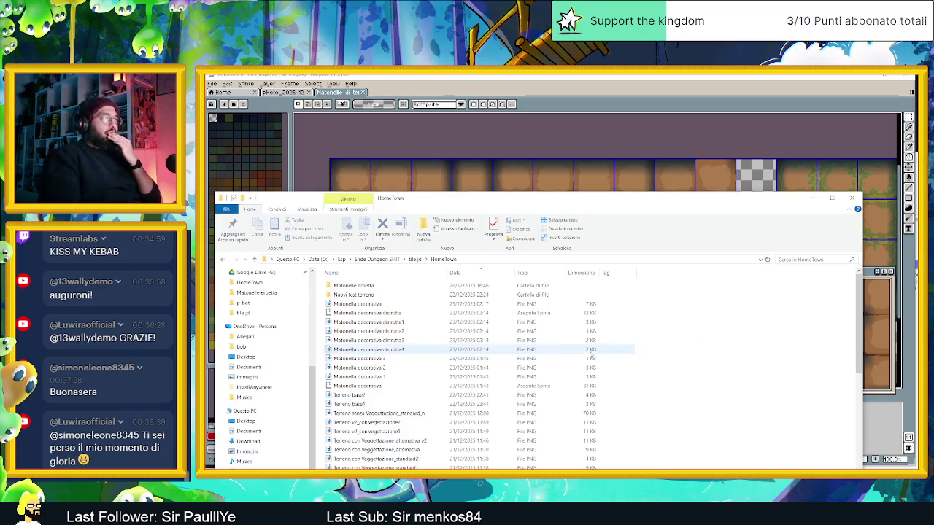
{"action": "left_click_drag", "start_coordinate": [461, 203], "coordinate": [477, 131]}
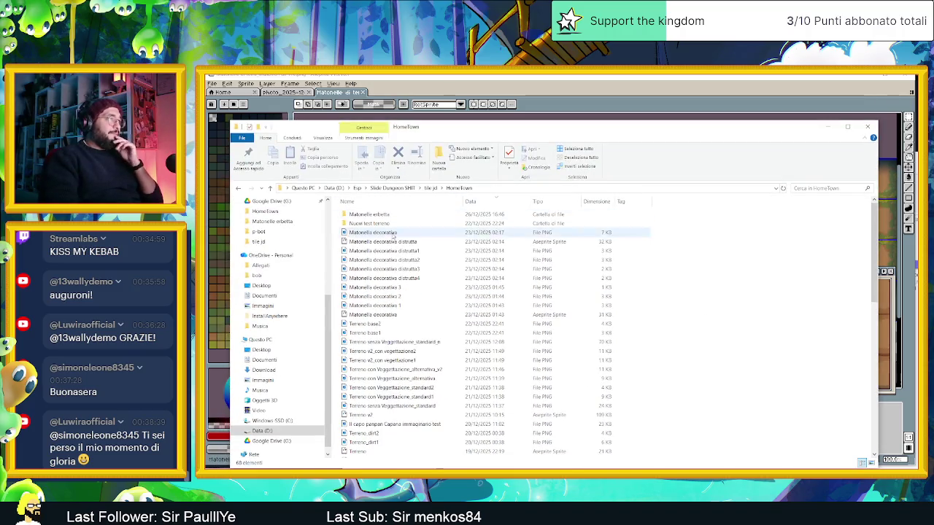
{"action": "left_click", "coordinate": [871, 464]}
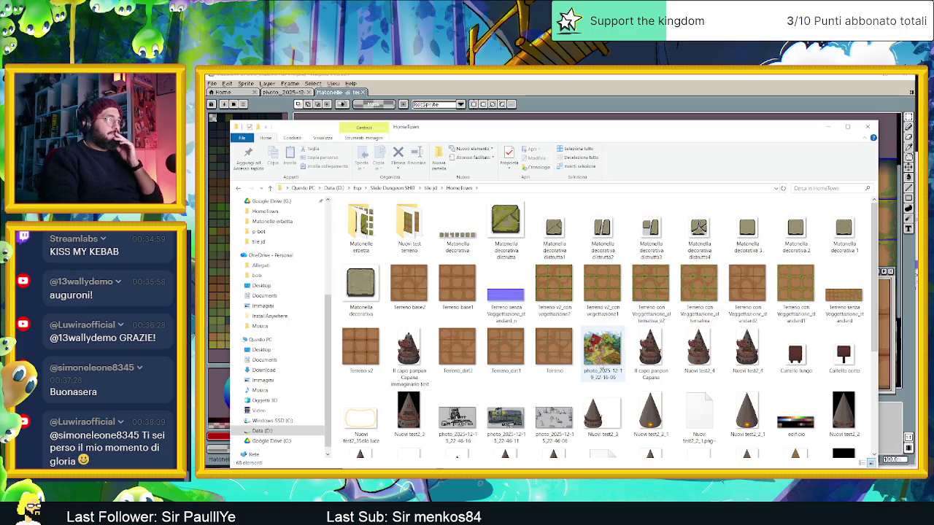
Browse the HomeTown thumbnails and open Terreno v2 in Aseprite
{"action": "scroll", "coordinate": [544, 337], "scroll_direction": "down", "scroll_amount": 3}
{"action": "scroll", "coordinate": [543, 337], "scroll_direction": "up", "scroll_amount": 3}
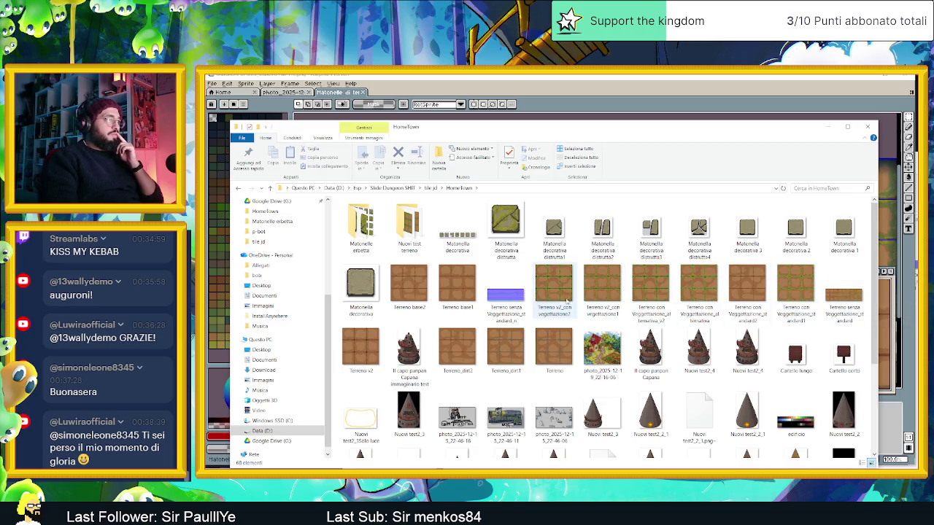
{"action": "scroll", "coordinate": [541, 316], "scroll_direction": "down", "scroll_amount": 3}
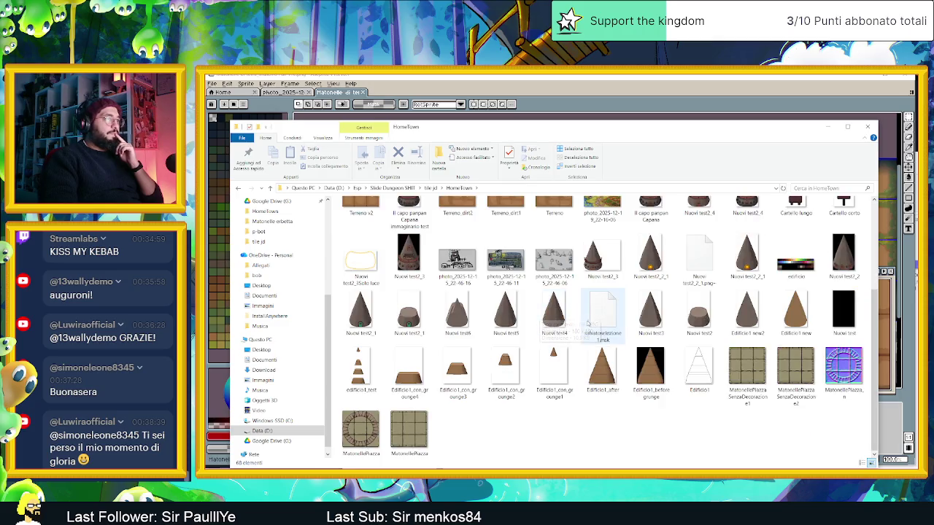
{"action": "scroll", "coordinate": [605, 330], "scroll_direction": "up", "scroll_amount": 3}
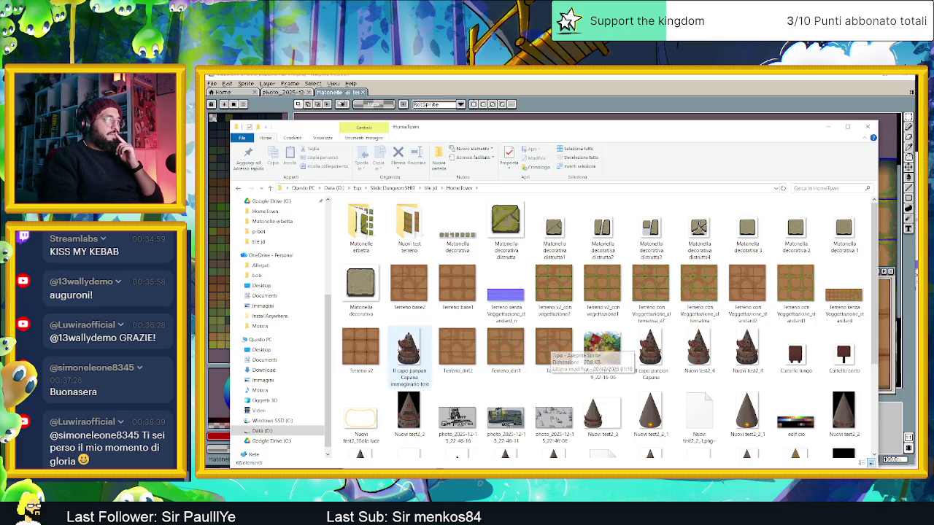
{"action": "double_click", "coordinate": [369, 352]}
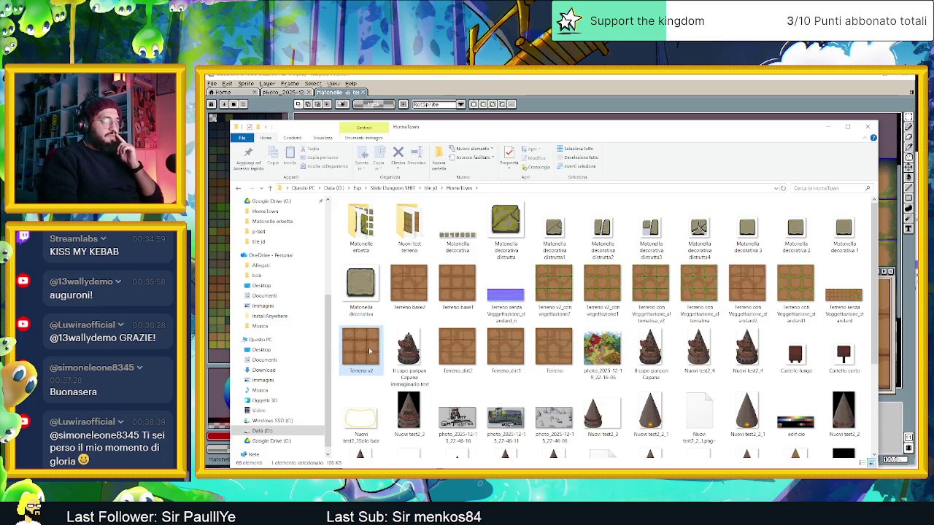
{"action": "left_click_drag", "start_coordinate": [575, 271], "coordinate": [485, 291]}
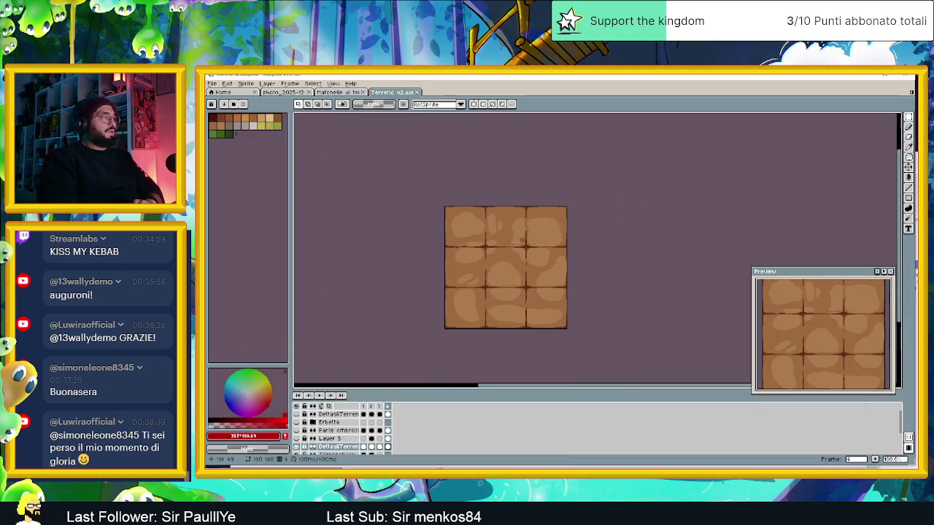
Make the Erbetta layer and Layer 5 visible, then view frames 2 and 3
{"action": "left_click", "coordinate": [297, 423]}
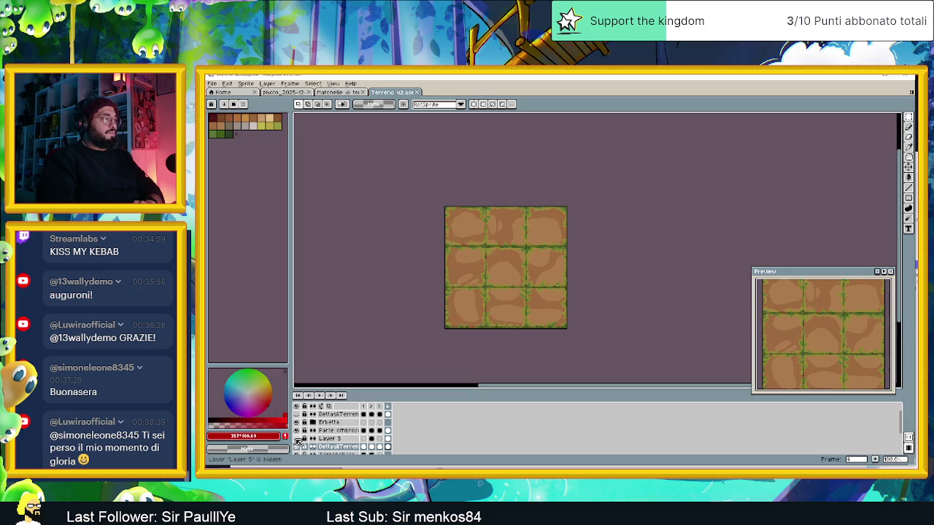
{"action": "left_click", "coordinate": [297, 439]}
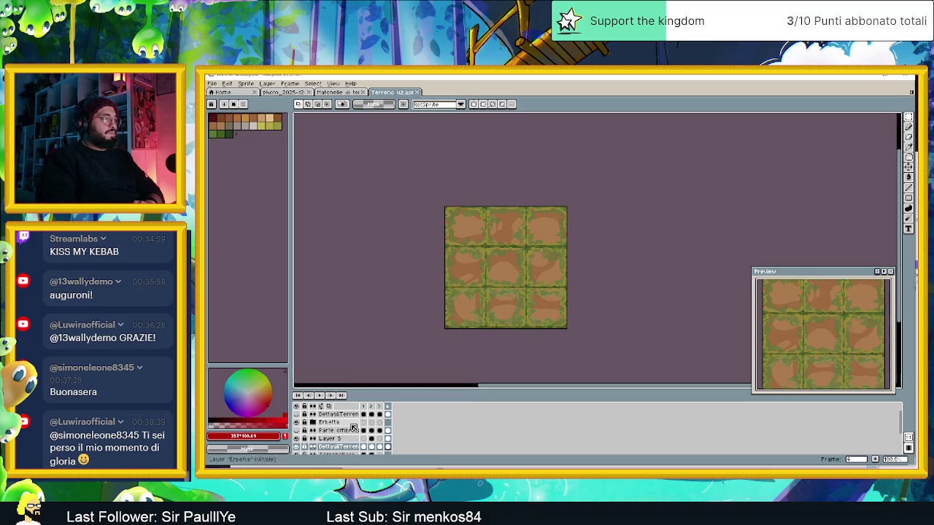
{"action": "left_click", "coordinate": [371, 406]}
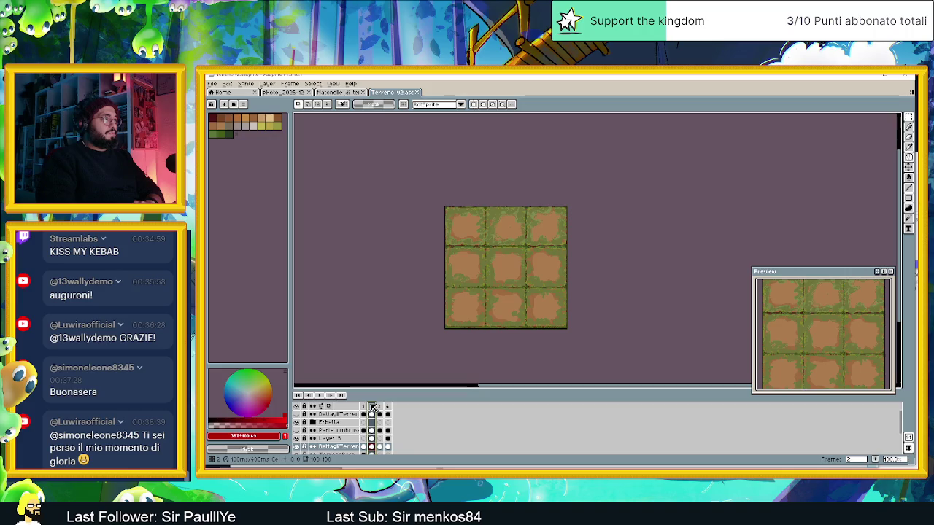
{"action": "left_click", "coordinate": [378, 407]}
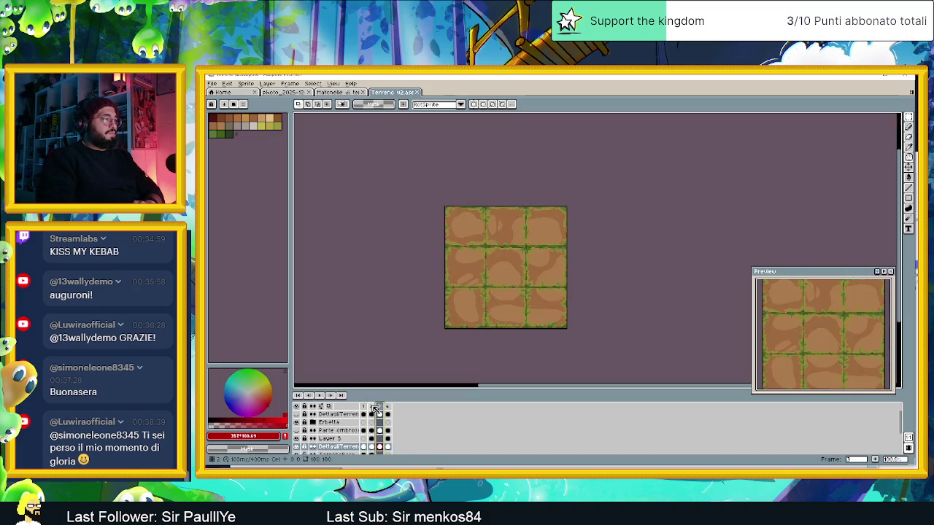
{"action": "left_click", "coordinate": [371, 406]}
Zoom and flip between frames to compare tile details, then switch to the browser
{"action": "scroll", "coordinate": [506, 288], "scroll_direction": "up", "scroll_amount": 1}
{"action": "scroll", "coordinate": [506, 288], "scroll_direction": "up", "scroll_amount": 1}
{"action": "scroll", "coordinate": [506, 289], "scroll_direction": "down", "scroll_amount": 1}
{"action": "key", "text": "Right"}
{"action": "key", "text": "Left"}
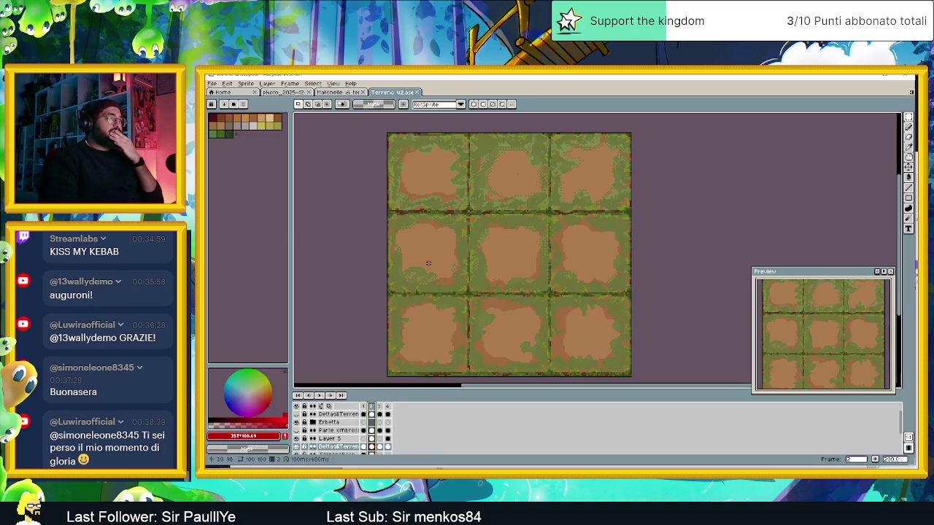
{"action": "scroll", "coordinate": [422, 181], "scroll_direction": "down", "scroll_amount": 1}
{"action": "scroll", "coordinate": [422, 181], "scroll_direction": "up", "scroll_amount": 1}
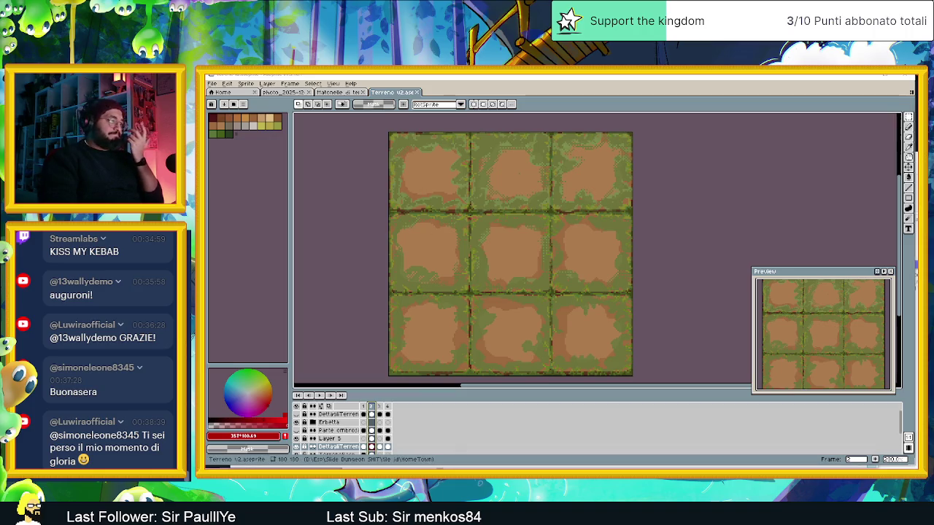
{"action": "key", "text": "alt+Tab"}
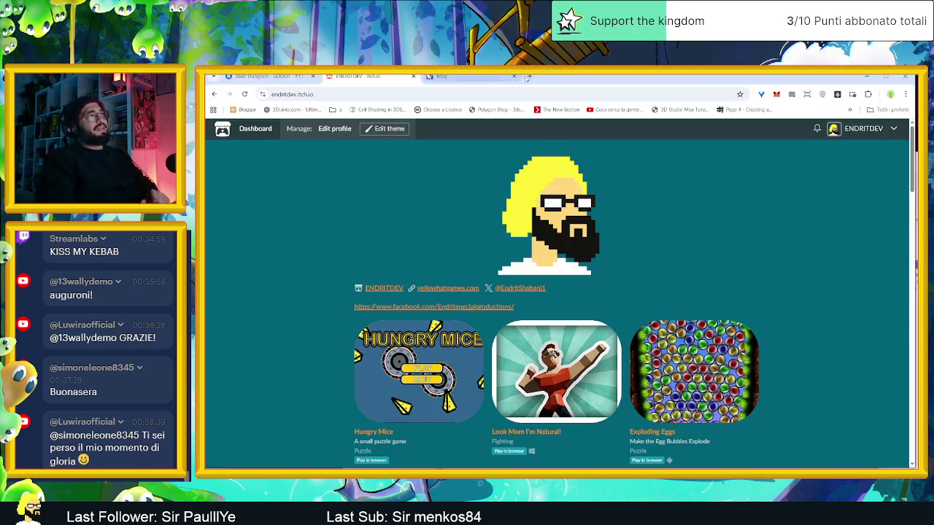
Search Google in a new tab for 'grass tileset pixel art'
{"action": "left_click", "coordinate": [529, 76]}
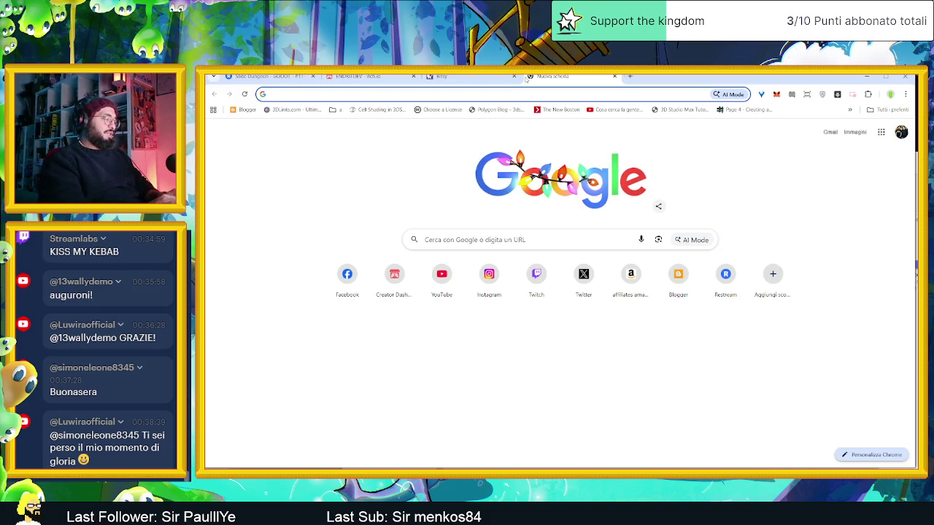
{"action": "type", "text": "grass tileset pi"}
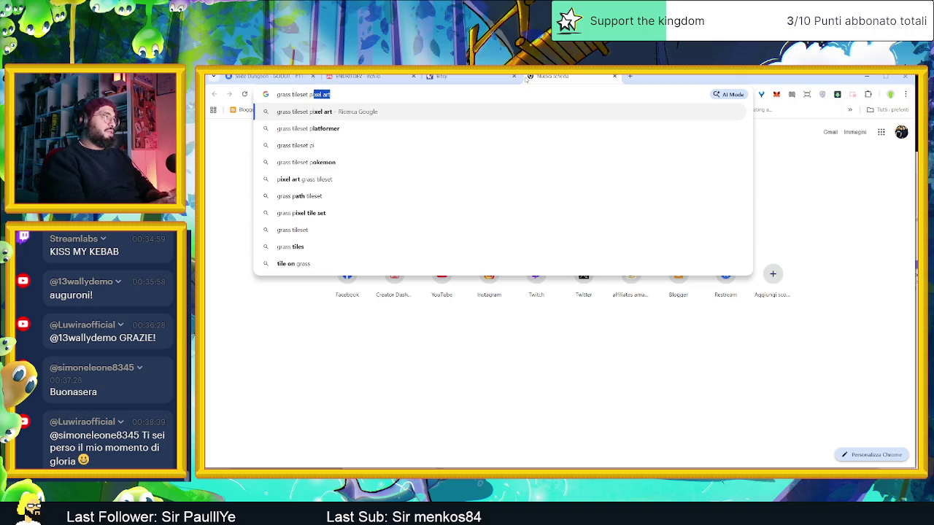
{"action": "type", "text": "cexel ar"}
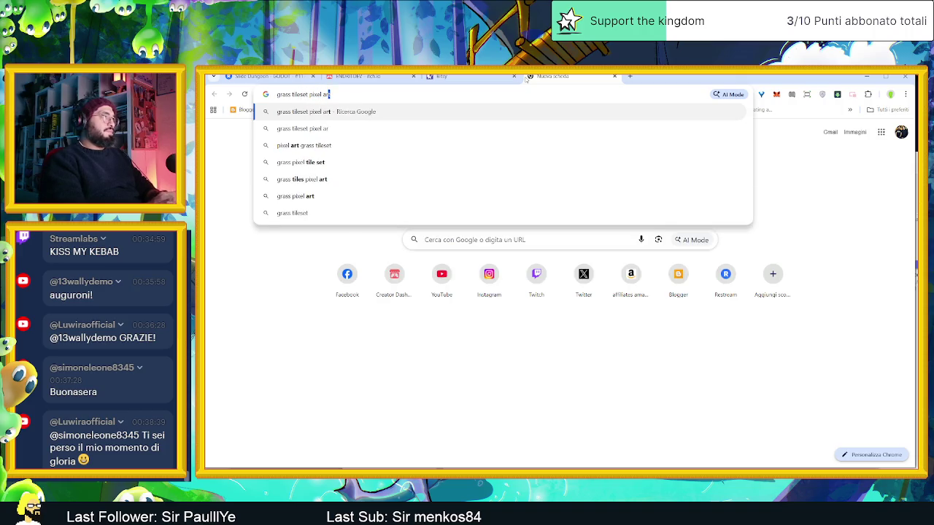
{"action": "key", "text": "Return"}
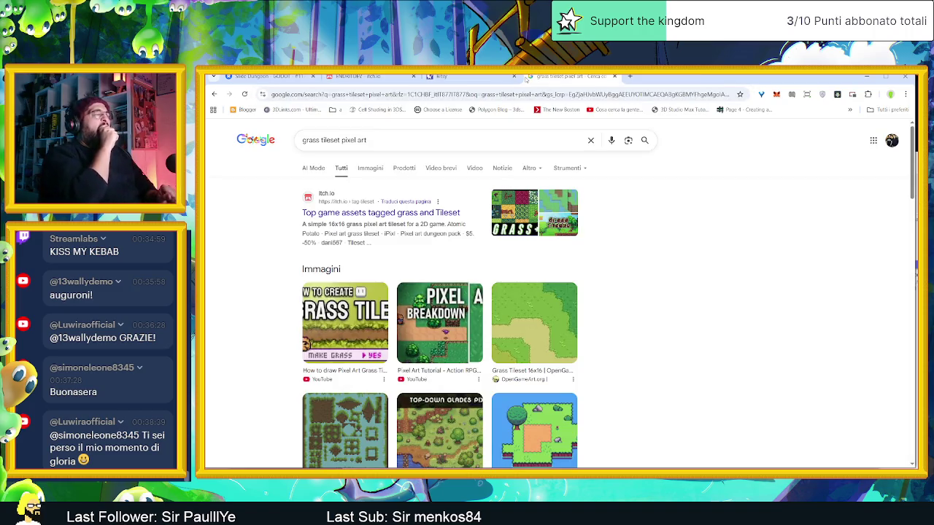
{"action": "scroll", "coordinate": [505, 187], "scroll_direction": "down", "scroll_amount": 3}
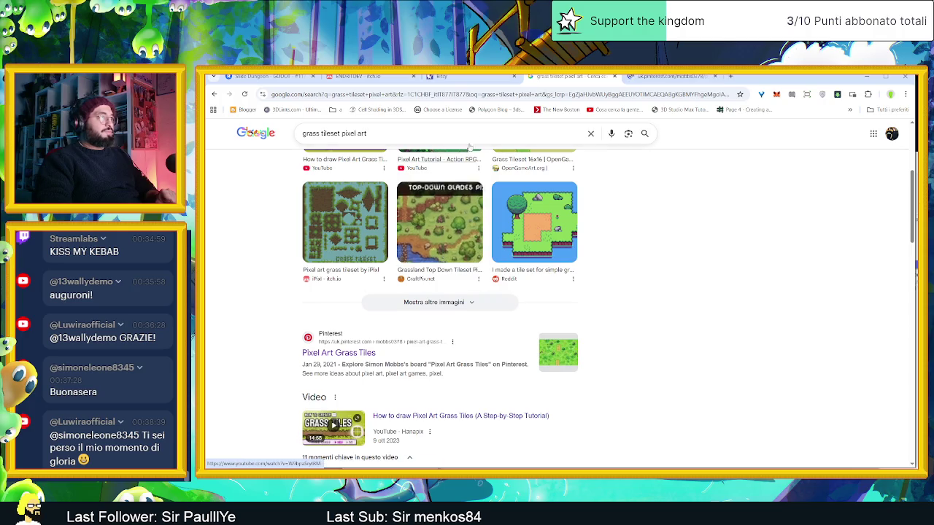
Open the Pinterest Pixel Art Grass Tiles board and scroll through its pins
{"action": "left_click", "coordinate": [646, 81]}
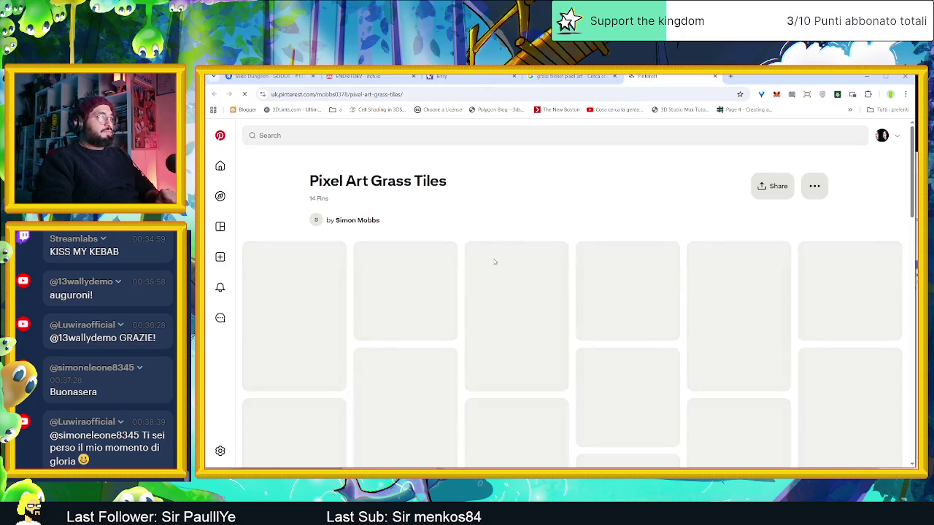
{"action": "scroll", "coordinate": [654, 292], "scroll_direction": "down", "scroll_amount": 3}
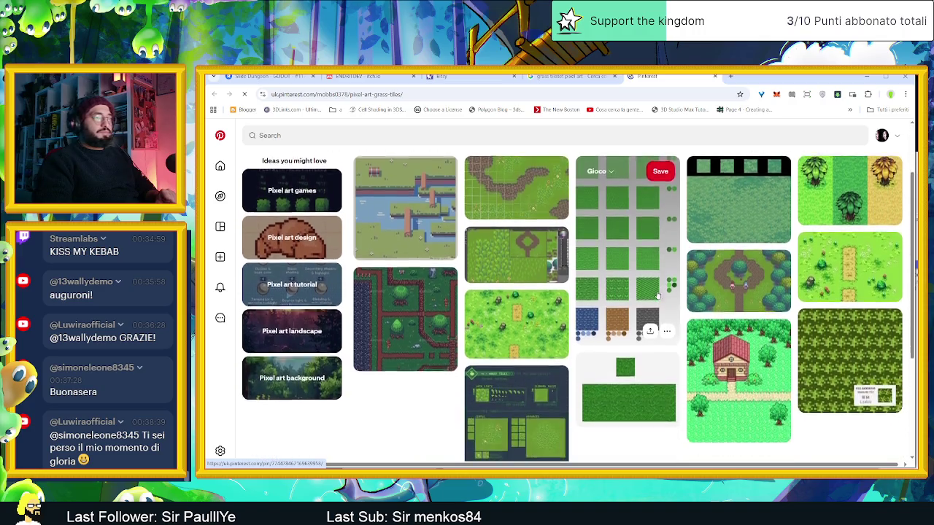
{"action": "scroll", "coordinate": [657, 296], "scroll_direction": "down", "scroll_amount": 3}
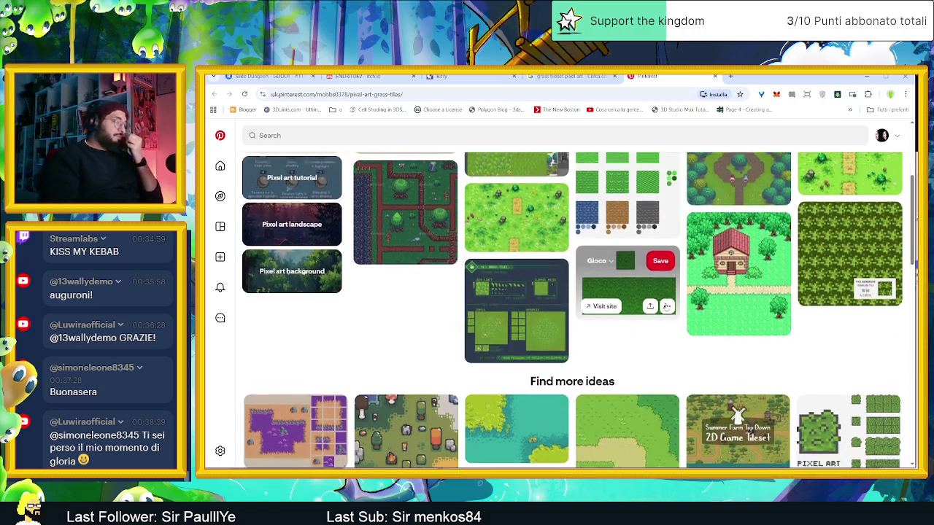
{"action": "scroll", "coordinate": [666, 306], "scroll_direction": "down", "scroll_amount": 1}
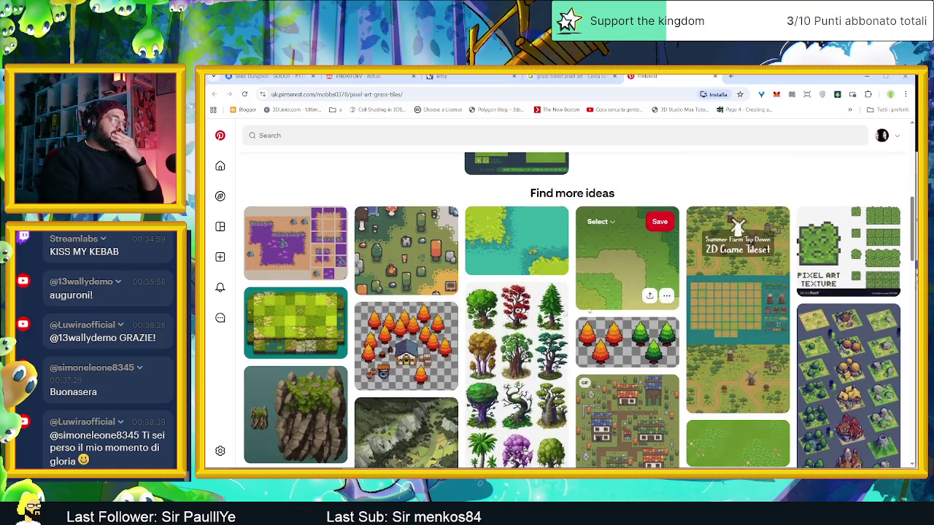
Save the bright green grass tile pin to the Gioco board
{"action": "left_click", "coordinate": [299, 321]}
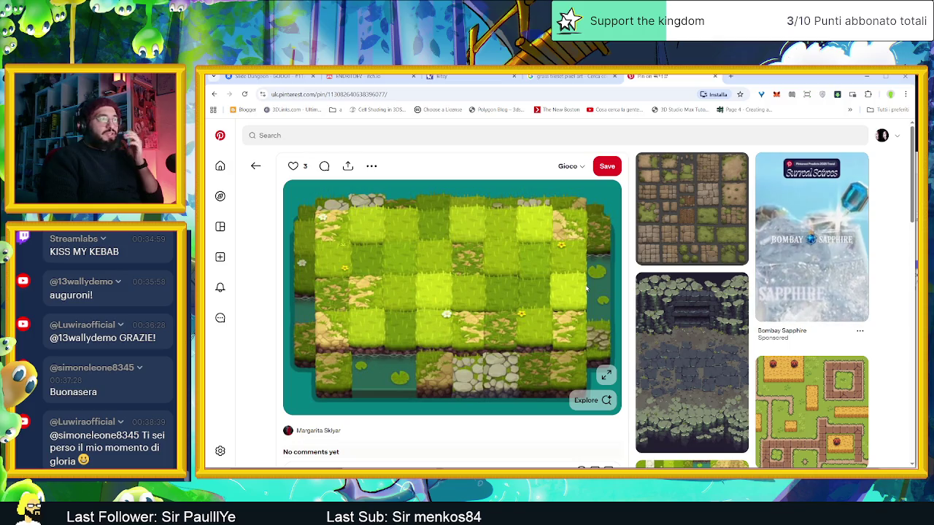
{"action": "left_click", "coordinate": [569, 166]}
{"action": "mouse_move", "coordinate": [569, 342]}
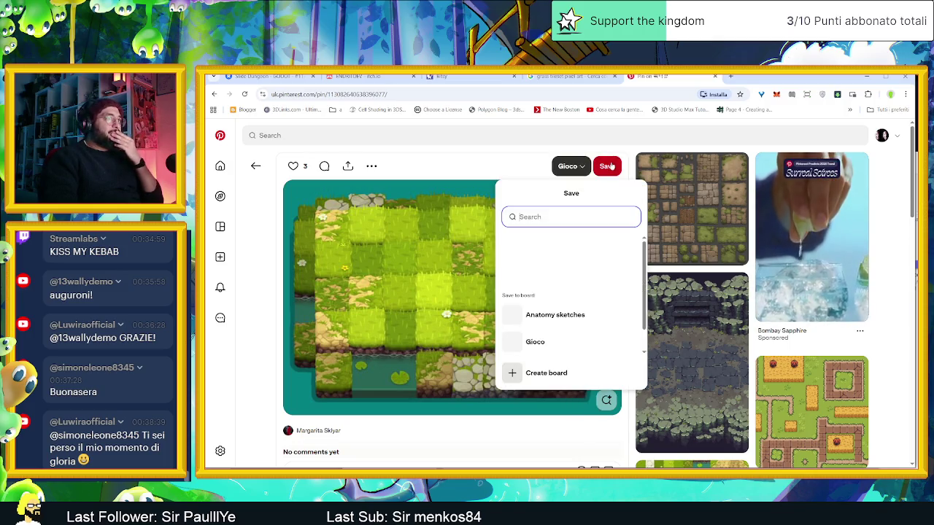
{"action": "left_click", "coordinate": [561, 288]}
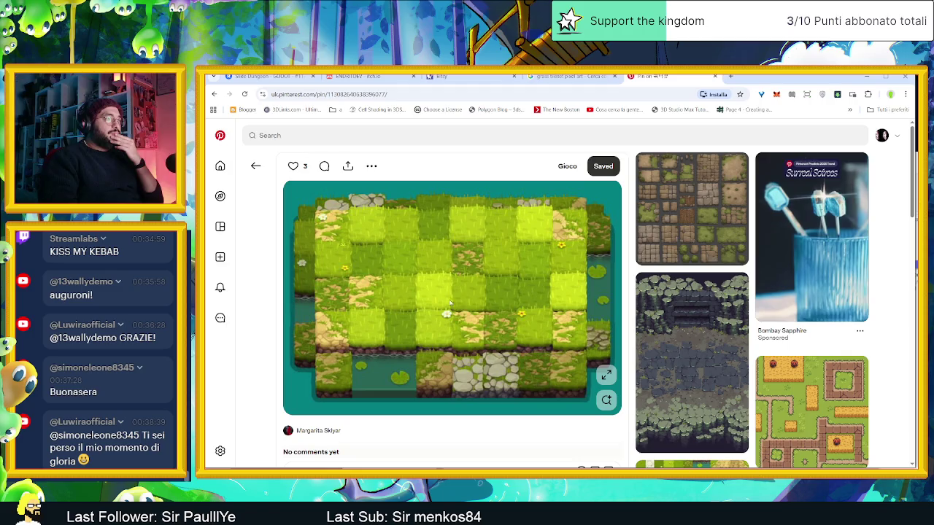
Open a related grass, dirt and stone tileset pin from further down
{"action": "scroll", "coordinate": [665, 300], "scroll_direction": "down", "scroll_amount": 3}
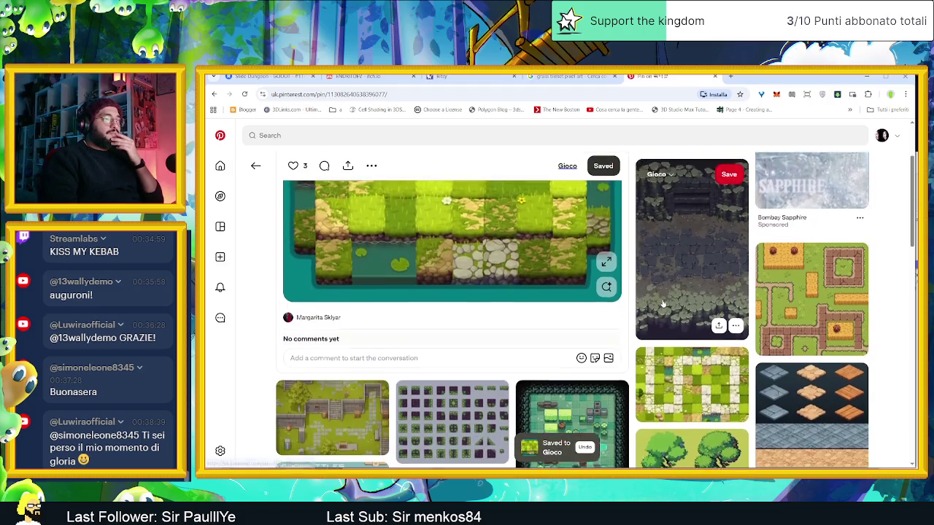
{"action": "scroll", "coordinate": [682, 328], "scroll_direction": "down", "scroll_amount": 2}
{"action": "mouse_move", "coordinate": [692, 381]}
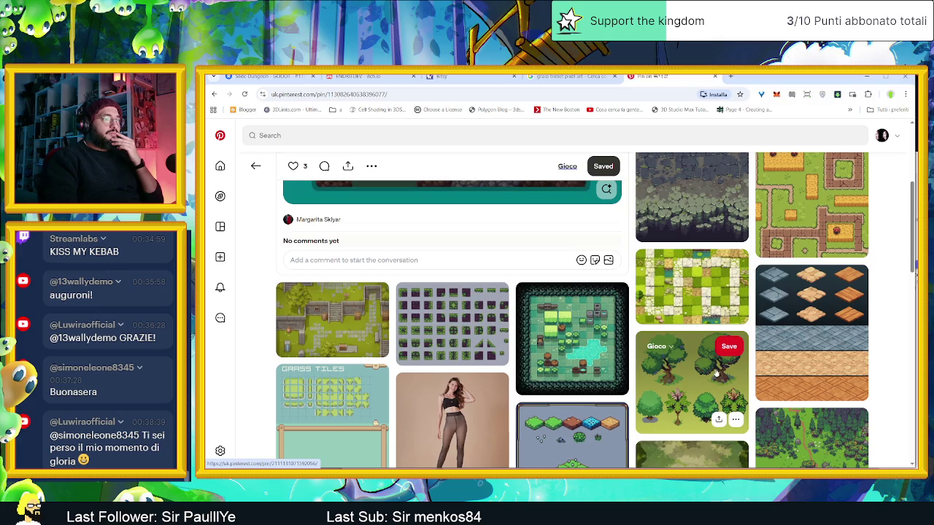
{"action": "scroll", "coordinate": [720, 394], "scroll_direction": "down", "scroll_amount": 2}
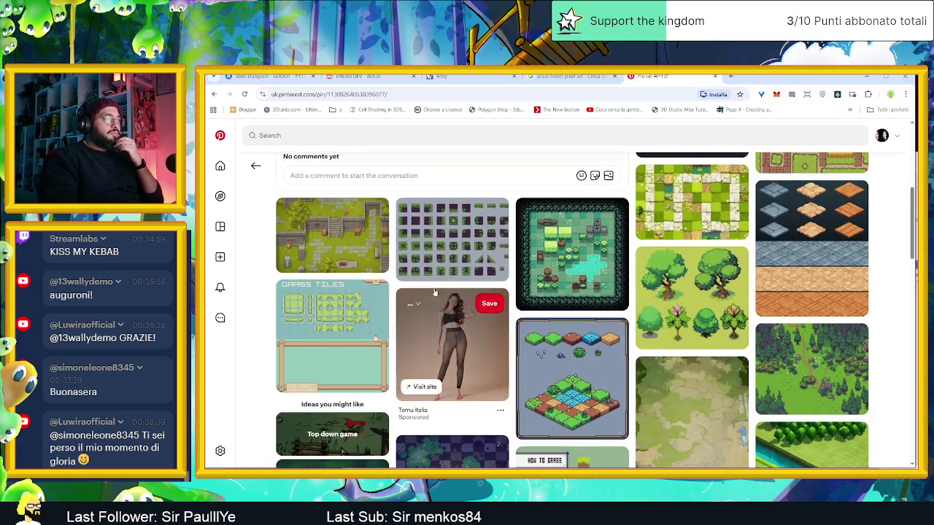
{"action": "left_click", "coordinate": [332, 234]}
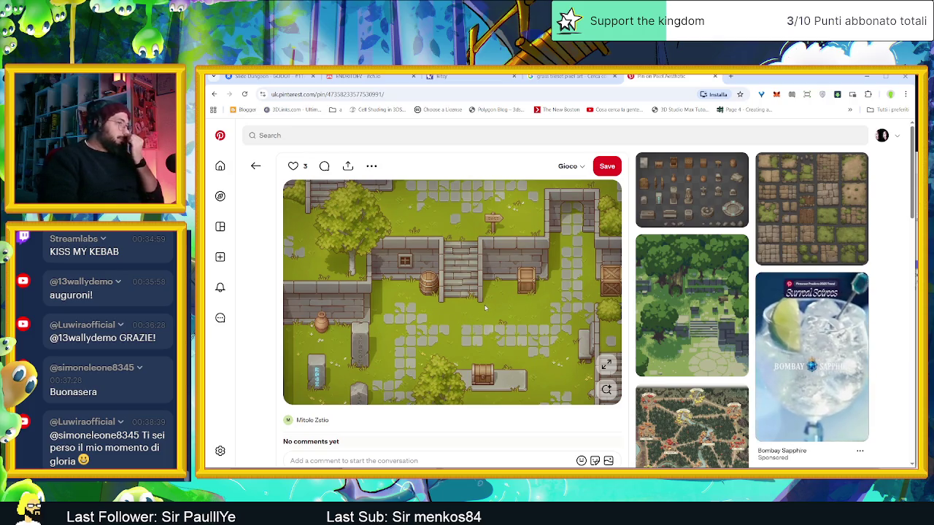
{"action": "left_click", "coordinate": [257, 166]}
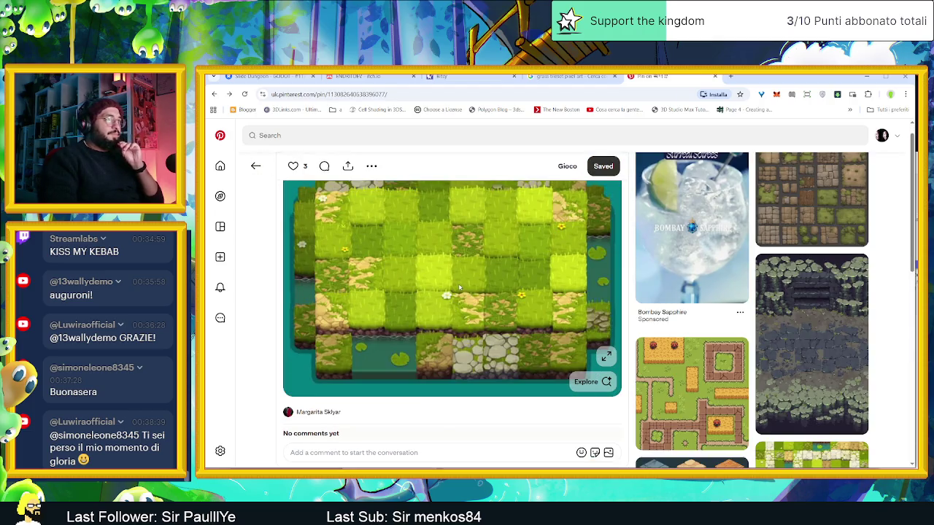
Scroll the feed to the isometric grassy terrain pin and save it to the Gioco board
{"action": "scroll", "coordinate": [460, 289], "scroll_direction": "down", "scroll_amount": 3}
{"action": "scroll", "coordinate": [778, 348], "scroll_direction": "down", "scroll_amount": 1}
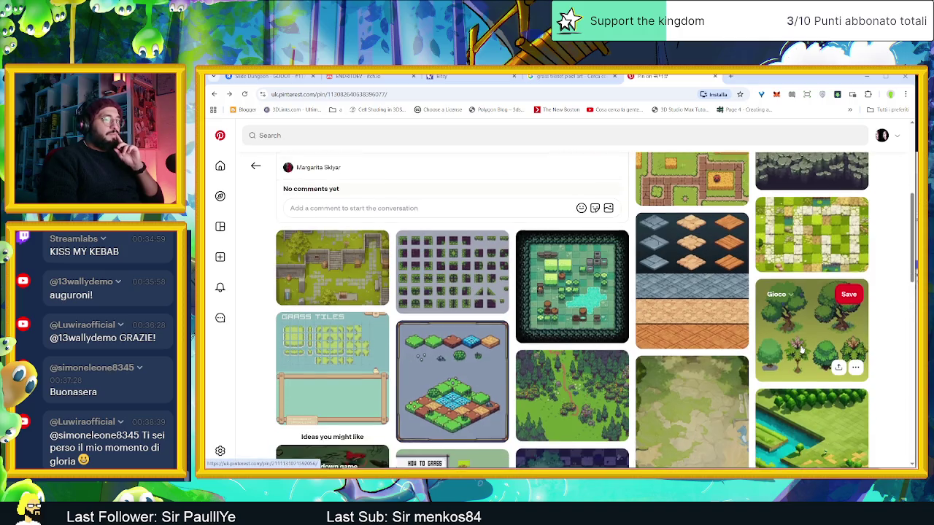
{"action": "scroll", "coordinate": [788, 349], "scroll_direction": "down", "scroll_amount": 1}
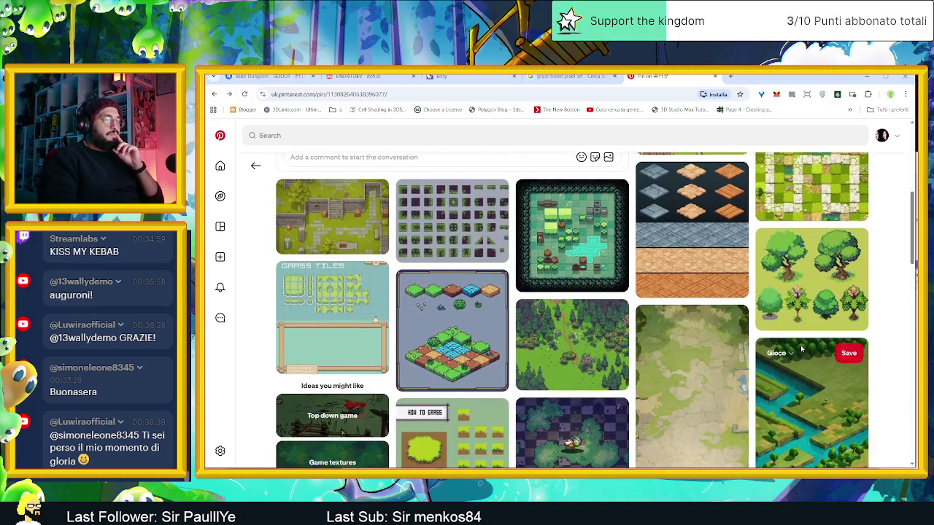
{"action": "scroll", "coordinate": [801, 351], "scroll_direction": "down", "scroll_amount": 1}
{"action": "scroll", "coordinate": [801, 350], "scroll_direction": "down", "scroll_amount": 1}
{"action": "scroll", "coordinate": [801, 350], "scroll_direction": "down", "scroll_amount": 1}
{"action": "scroll", "coordinate": [801, 350], "scroll_direction": "down", "scroll_amount": 1}
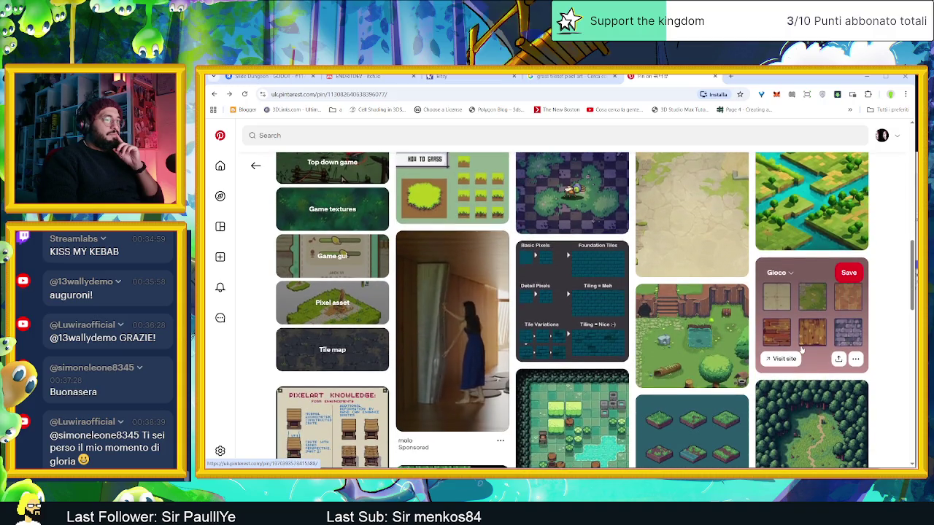
{"action": "scroll", "coordinate": [801, 350], "scroll_direction": "down", "scroll_amount": 1}
{"action": "scroll", "coordinate": [801, 350], "scroll_direction": "down", "scroll_amount": 1}
{"action": "scroll", "coordinate": [801, 350], "scroll_direction": "down", "scroll_amount": 1}
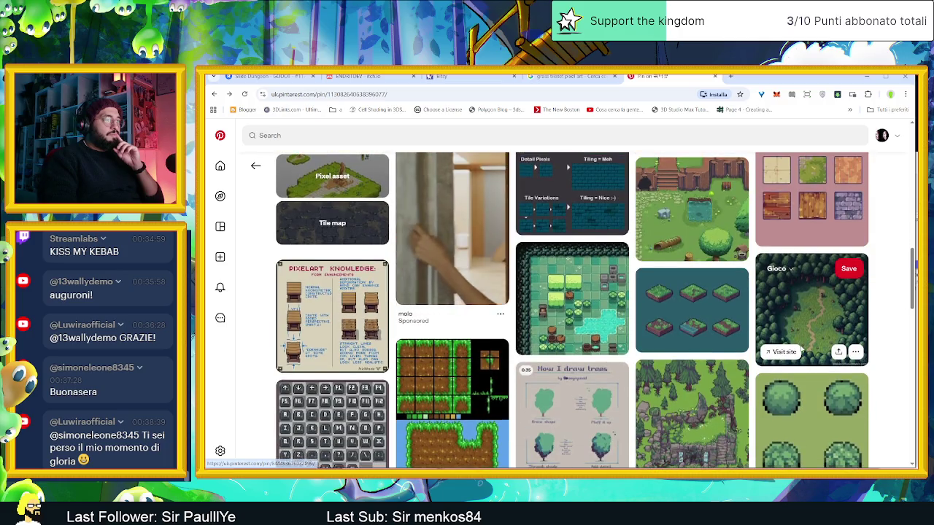
{"action": "scroll", "coordinate": [801, 350], "scroll_direction": "down", "scroll_amount": 1}
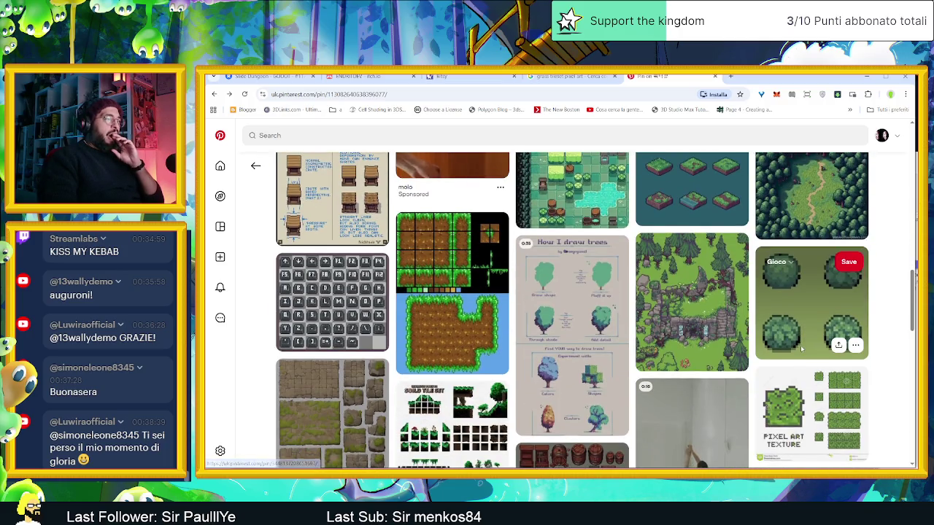
{"action": "scroll", "coordinate": [801, 350], "scroll_direction": "down", "scroll_amount": 1}
{"action": "scroll", "coordinate": [801, 350], "scroll_direction": "down", "scroll_amount": 1}
{"action": "scroll", "coordinate": [801, 350], "scroll_direction": "down", "scroll_amount": 1}
{"action": "scroll", "coordinate": [801, 350], "scroll_direction": "down", "scroll_amount": 1}
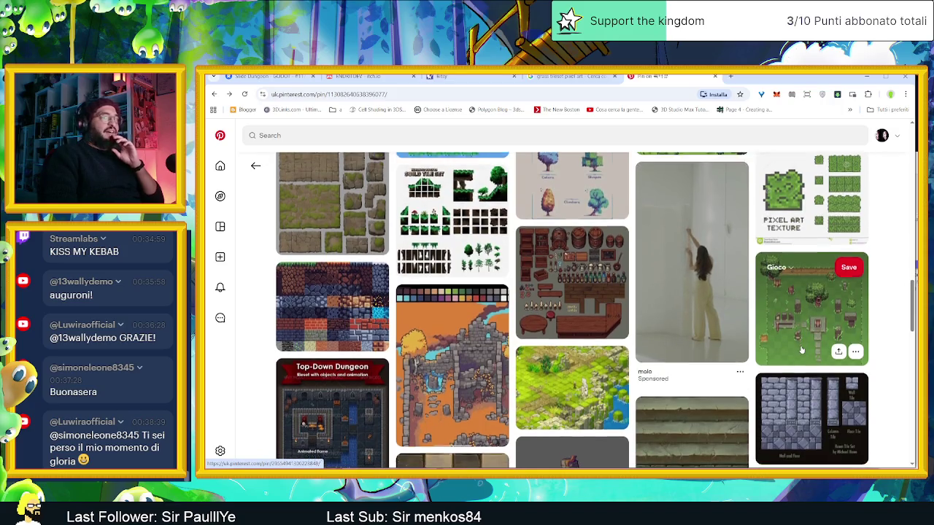
{"action": "scroll", "coordinate": [722, 334], "scroll_direction": "down", "scroll_amount": 1}
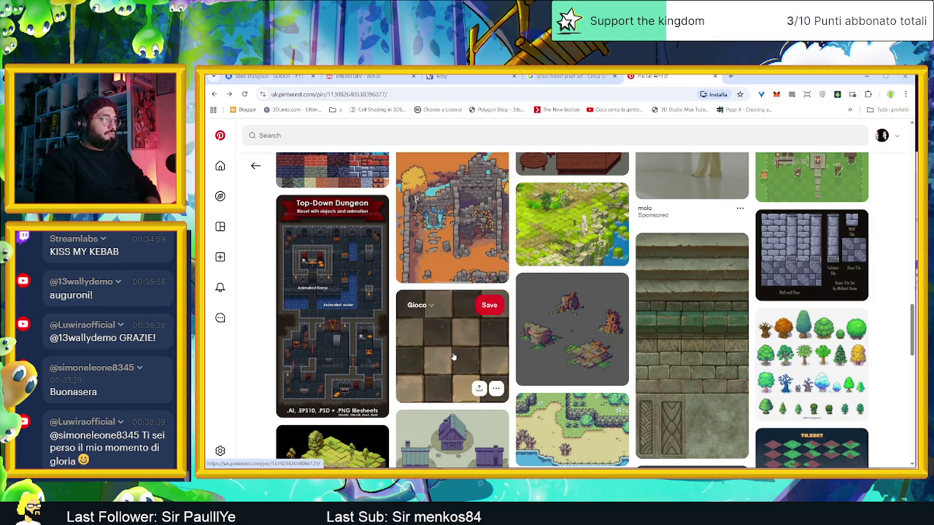
{"action": "scroll", "coordinate": [453, 357], "scroll_direction": "down", "scroll_amount": 1}
{"action": "scroll", "coordinate": [453, 357], "scroll_direction": "down", "scroll_amount": 1}
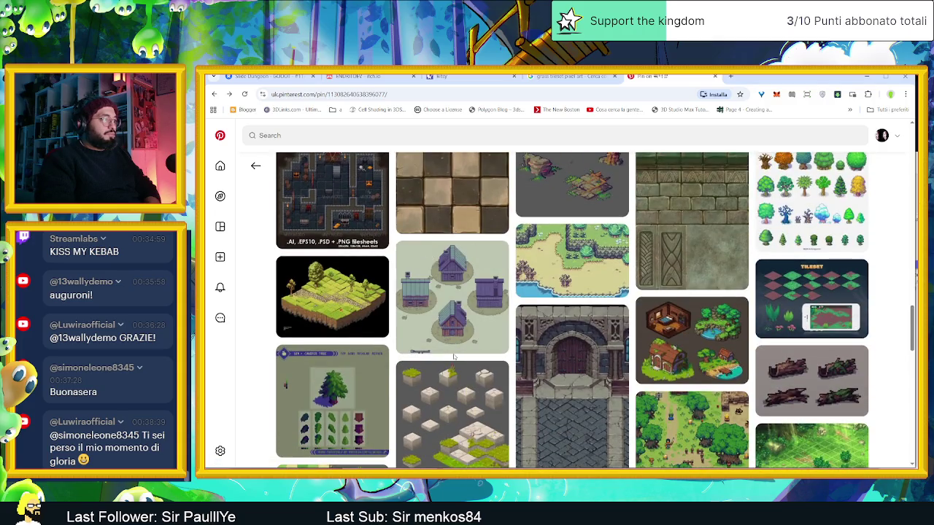
{"action": "mouse_move", "coordinate": [332, 297]}
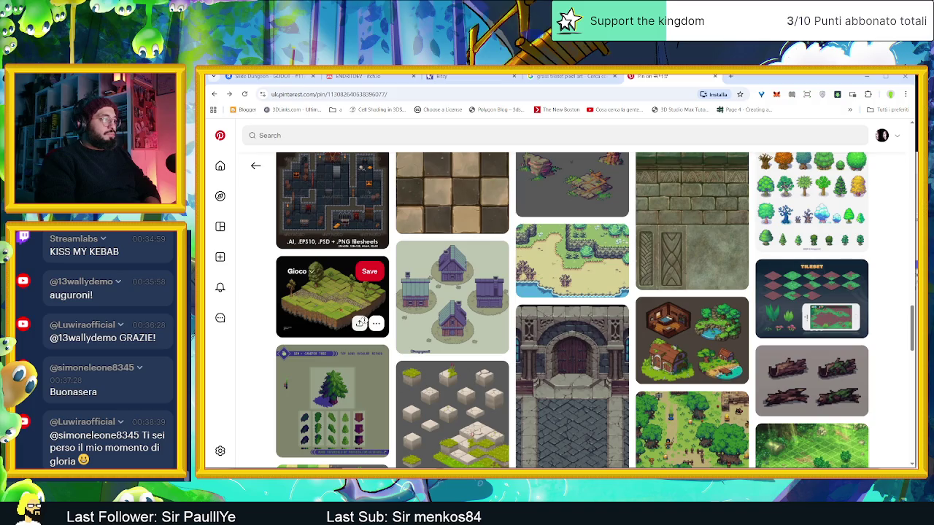
{"action": "scroll", "coordinate": [335, 307], "scroll_direction": "up", "scroll_amount": 1}
{"action": "left_click", "coordinate": [373, 276]}
{"action": "left_click", "coordinate": [444, 277]}
Keep browsing the related-pins feed of pixel-art tilesets, dungeon maps and environment references
{"action": "scroll", "coordinate": [604, 386], "scroll_direction": "down", "scroll_amount": 1}
{"action": "scroll", "coordinate": [604, 385], "scroll_direction": "down", "scroll_amount": 1}
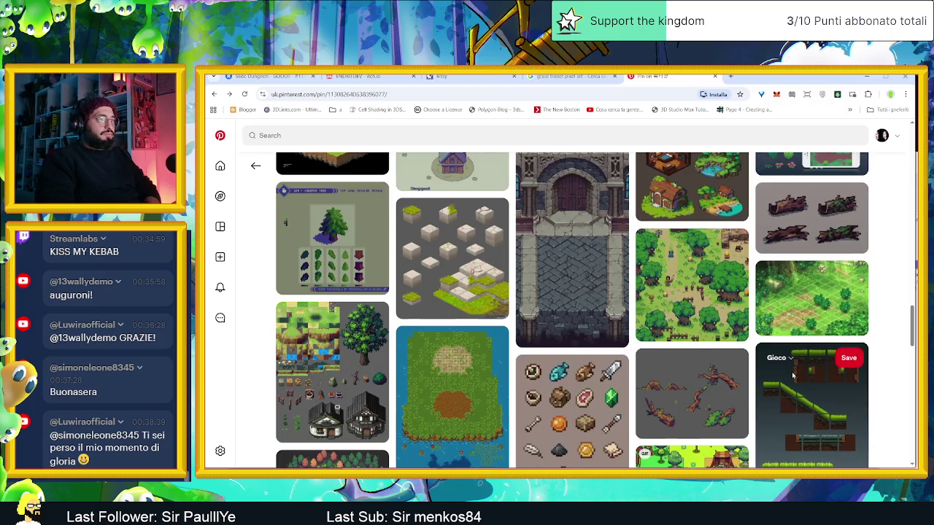
{"action": "scroll", "coordinate": [793, 375], "scroll_direction": "down", "scroll_amount": 2}
{"action": "scroll", "coordinate": [793, 375], "scroll_direction": "down", "scroll_amount": 3}
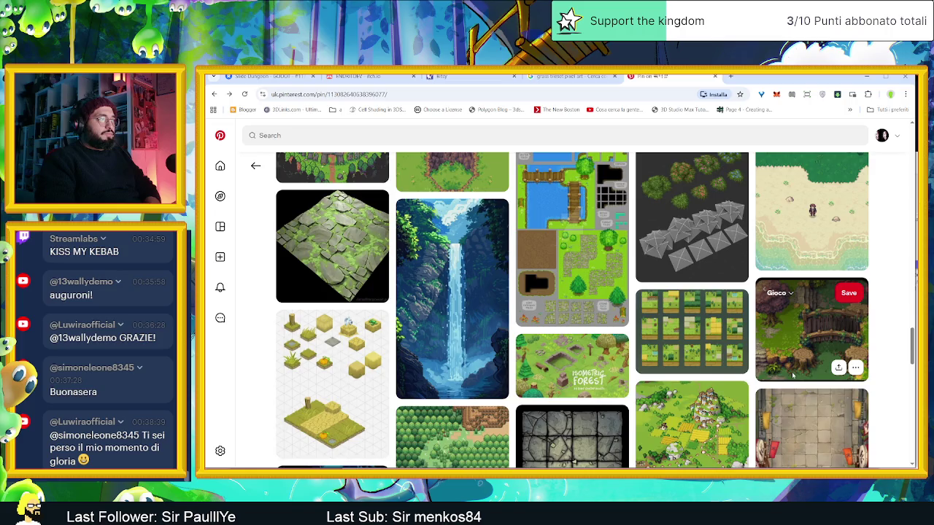
{"action": "scroll", "coordinate": [793, 375], "scroll_direction": "down", "scroll_amount": 2}
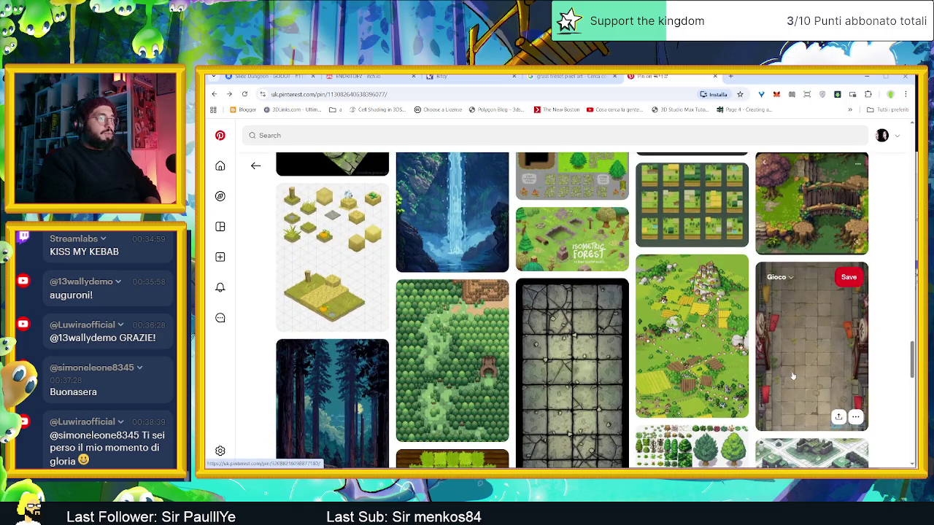
{"action": "scroll", "coordinate": [793, 375], "scroll_direction": "down", "scroll_amount": 1}
{"action": "scroll", "coordinate": [793, 376], "scroll_direction": "up", "scroll_amount": 2}
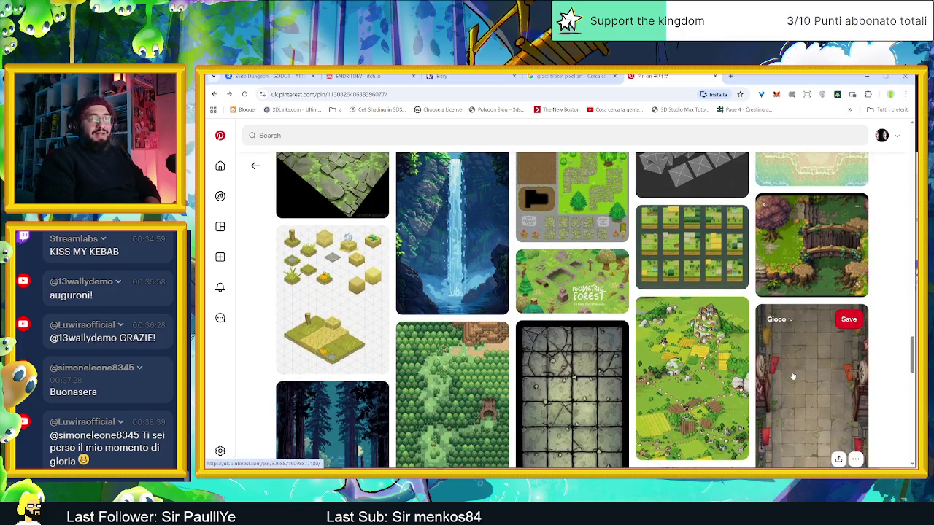
{"action": "scroll", "coordinate": [793, 375], "scroll_direction": "down", "scroll_amount": 1}
{"action": "scroll", "coordinate": [793, 375], "scroll_direction": "down", "scroll_amount": 1}
{"action": "scroll", "coordinate": [794, 375], "scroll_direction": "down", "scroll_amount": 1}
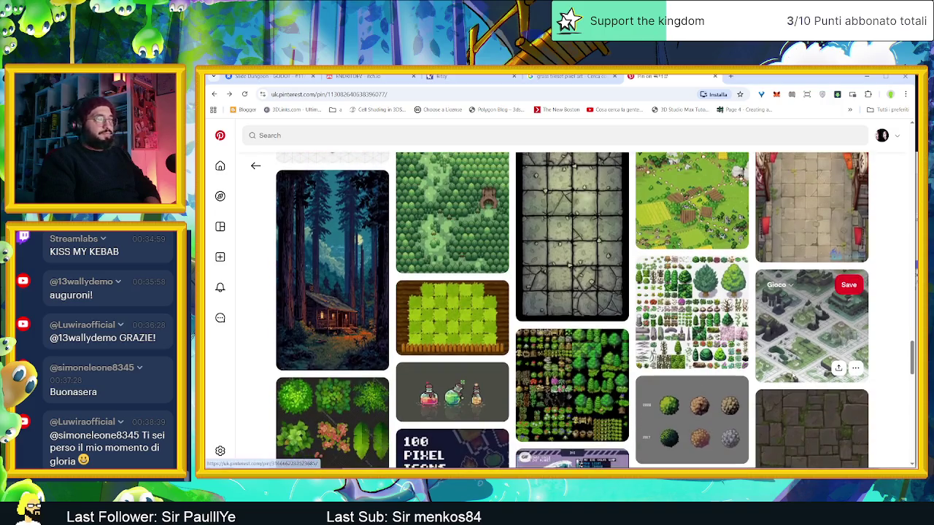
{"action": "scroll", "coordinate": [793, 375], "scroll_direction": "down", "scroll_amount": 2}
{"action": "scroll", "coordinate": [793, 375], "scroll_direction": "down", "scroll_amount": 1}
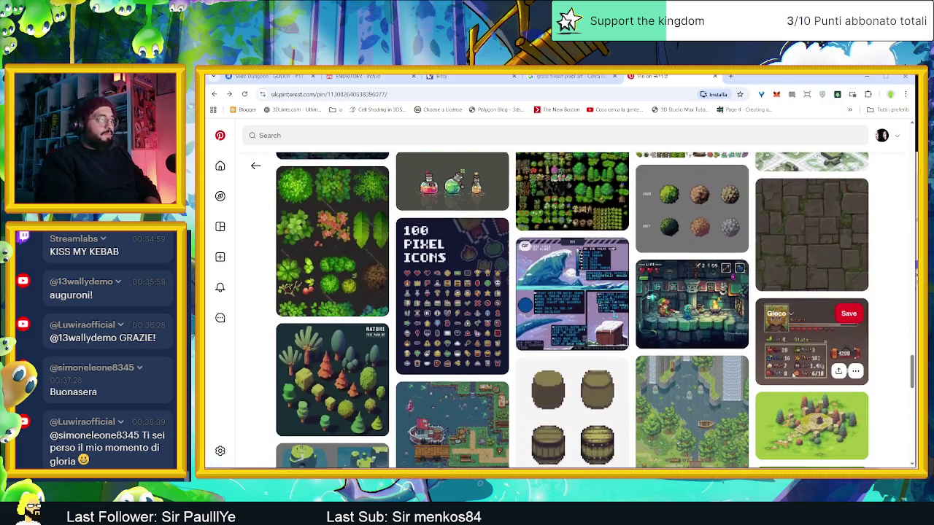
{"action": "scroll", "coordinate": [793, 375], "scroll_direction": "down", "scroll_amount": 2}
{"action": "scroll", "coordinate": [793, 376], "scroll_direction": "down", "scroll_amount": 1}
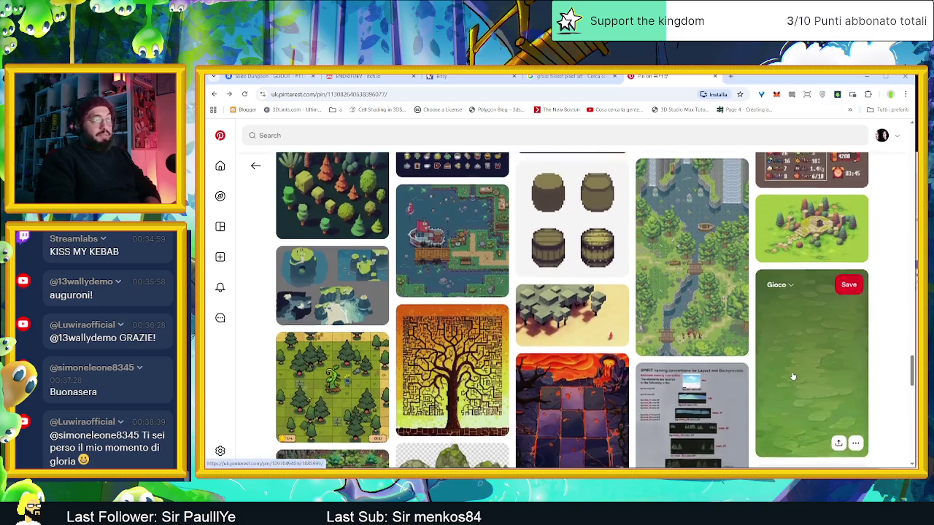
{"action": "scroll", "coordinate": [793, 376], "scroll_direction": "down", "scroll_amount": 1}
{"action": "scroll", "coordinate": [794, 376], "scroll_direction": "down", "scroll_amount": 1}
{"action": "scroll", "coordinate": [793, 376], "scroll_direction": "down", "scroll_amount": 2}
{"action": "scroll", "coordinate": [793, 376], "scroll_direction": "down", "scroll_amount": 2}
{"action": "scroll", "coordinate": [793, 376], "scroll_direction": "down", "scroll_amount": 1}
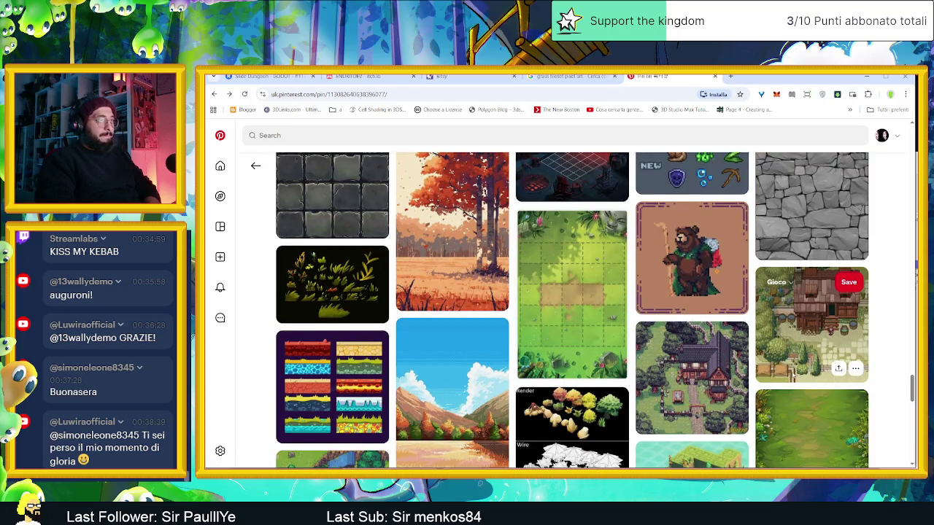
{"action": "scroll", "coordinate": [793, 375], "scroll_direction": "down", "scroll_amount": 2}
{"action": "scroll", "coordinate": [793, 375], "scroll_direction": "down", "scroll_amount": 2}
{"action": "scroll", "coordinate": [794, 375], "scroll_direction": "down", "scroll_amount": 1}
{"action": "scroll", "coordinate": [793, 376], "scroll_direction": "down", "scroll_amount": 1}
{"action": "scroll", "coordinate": [793, 375], "scroll_direction": "down", "scroll_amount": 1}
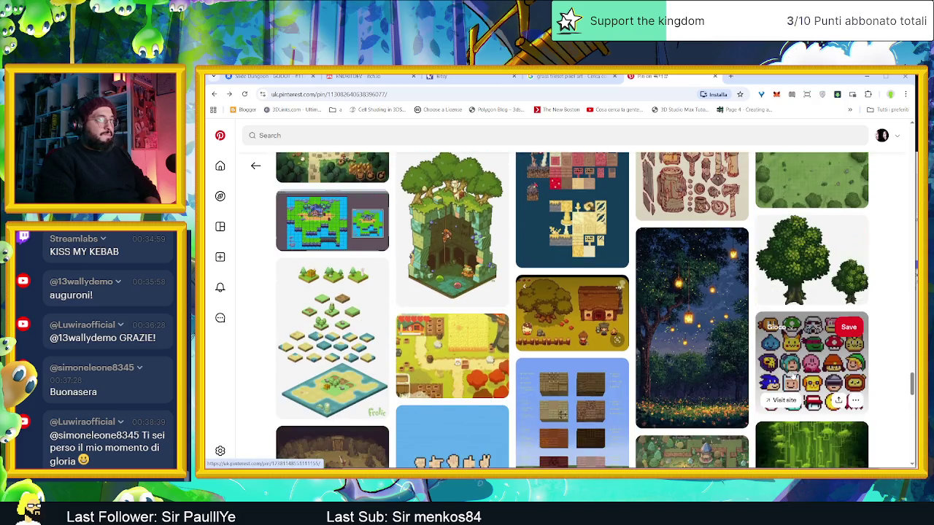
{"action": "scroll", "coordinate": [793, 375], "scroll_direction": "down", "scroll_amount": 1}
{"action": "scroll", "coordinate": [793, 376], "scroll_direction": "down", "scroll_amount": 1}
{"action": "scroll", "coordinate": [794, 376], "scroll_direction": "down", "scroll_amount": 1}
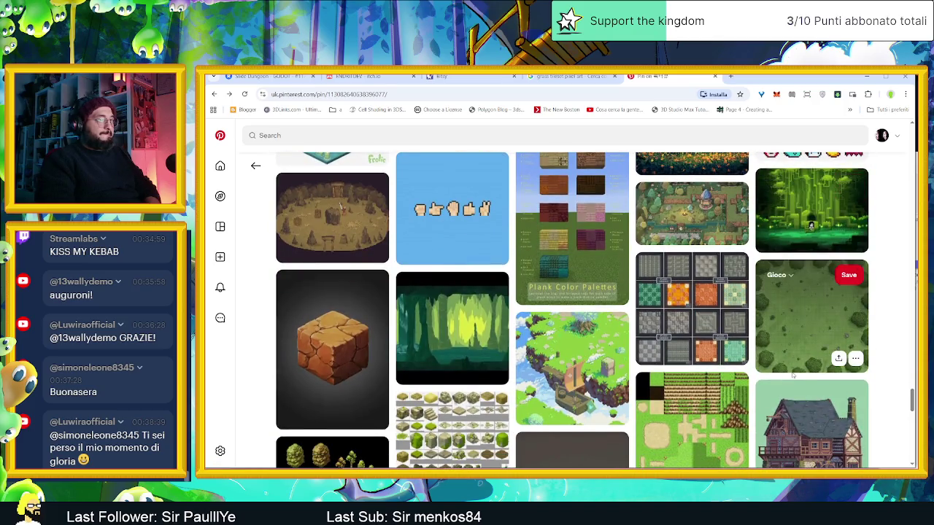
{"action": "scroll", "coordinate": [794, 375], "scroll_direction": "down", "scroll_amount": 2}
{"action": "scroll", "coordinate": [793, 376], "scroll_direction": "down", "scroll_amount": 2}
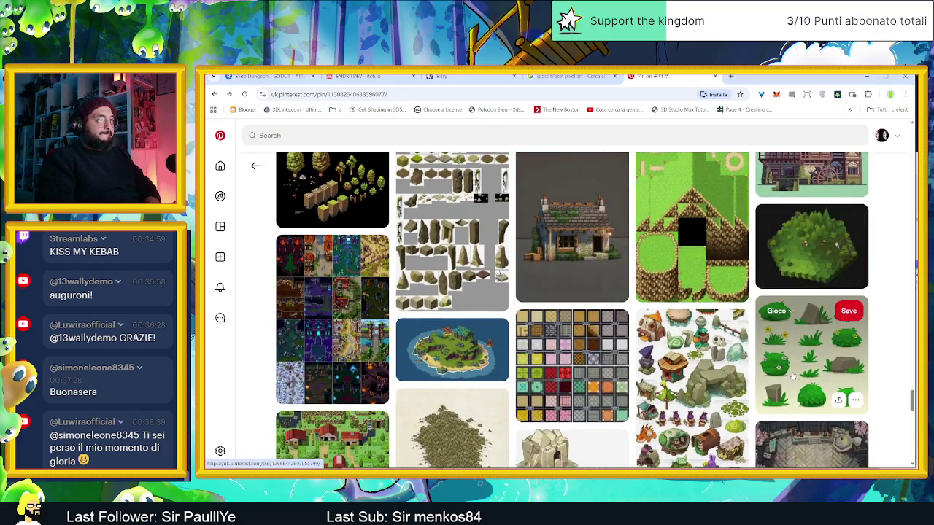
{"action": "scroll", "coordinate": [793, 376], "scroll_direction": "down", "scroll_amount": 1}
{"action": "scroll", "coordinate": [793, 376], "scroll_direction": "down", "scroll_amount": 1}
{"action": "scroll", "coordinate": [793, 376], "scroll_direction": "down", "scroll_amount": 1}
{"action": "scroll", "coordinate": [793, 376], "scroll_direction": "down", "scroll_amount": 1}
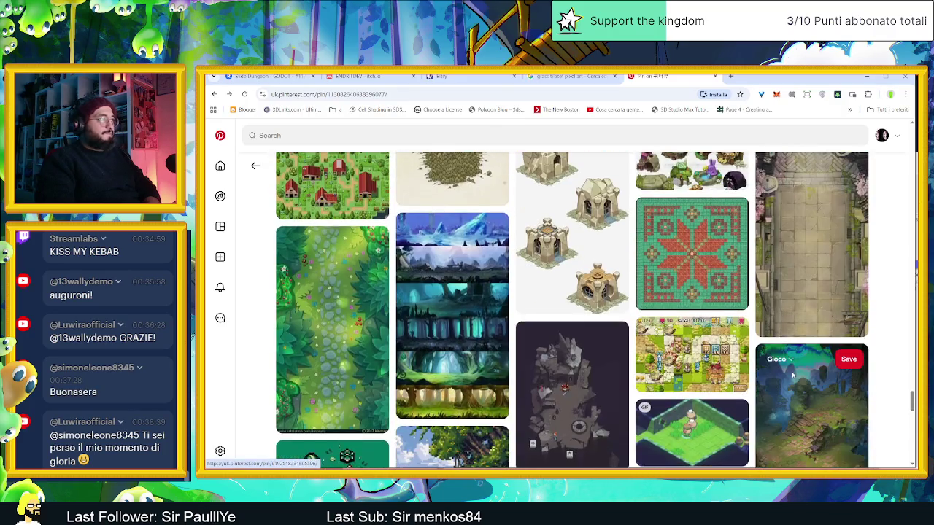
{"action": "scroll", "coordinate": [792, 375], "scroll_direction": "down", "scroll_amount": 2}
{"action": "scroll", "coordinate": [792, 375], "scroll_direction": "down", "scroll_amount": 1}
{"action": "scroll", "coordinate": [793, 375], "scroll_direction": "down", "scroll_amount": 1}
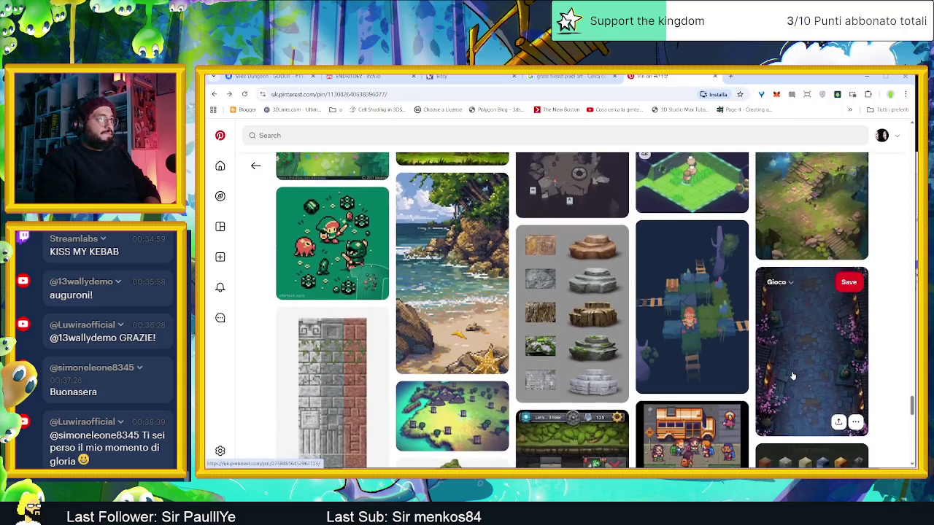
{"action": "scroll", "coordinate": [793, 376], "scroll_direction": "up", "scroll_amount": 1}
{"action": "scroll", "coordinate": [793, 376], "scroll_direction": "up", "scroll_amount": 1}
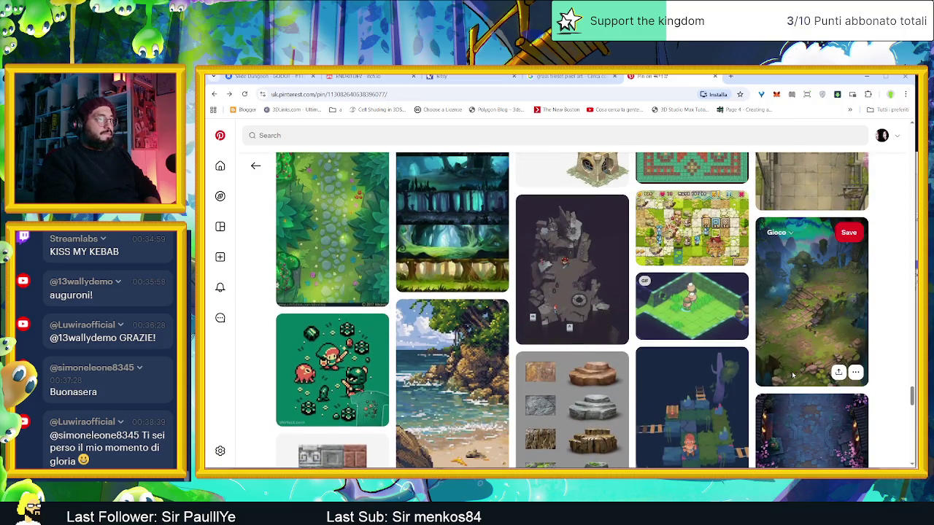
{"action": "scroll", "coordinate": [794, 376], "scroll_direction": "down", "scroll_amount": 1}
{"action": "scroll", "coordinate": [793, 375], "scroll_direction": "down", "scroll_amount": 1}
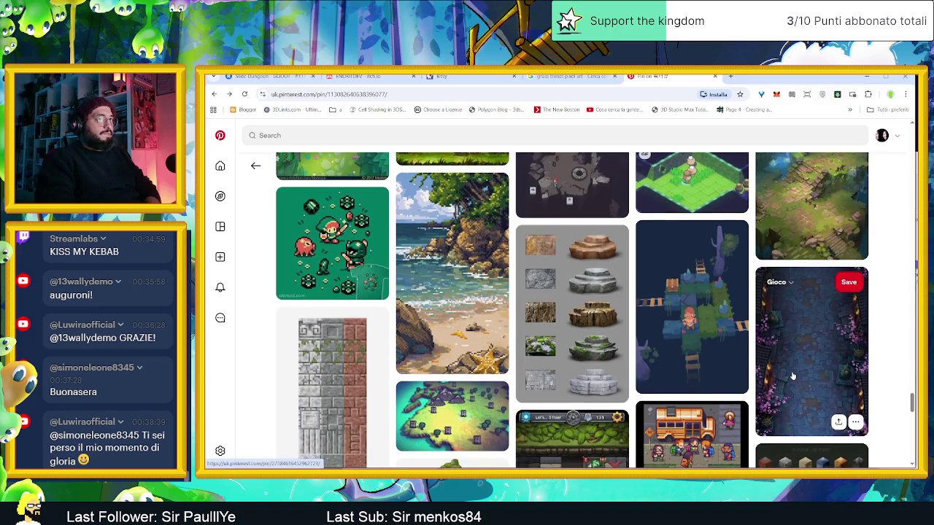
{"action": "left_click", "coordinate": [793, 234]}
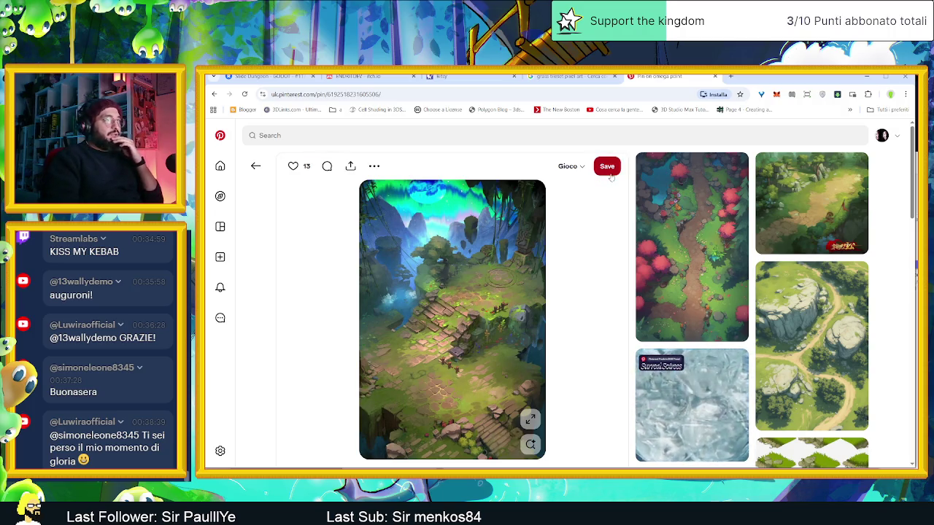
{"action": "left_click", "coordinate": [569, 167]}
{"action": "left_click", "coordinate": [617, 287]}
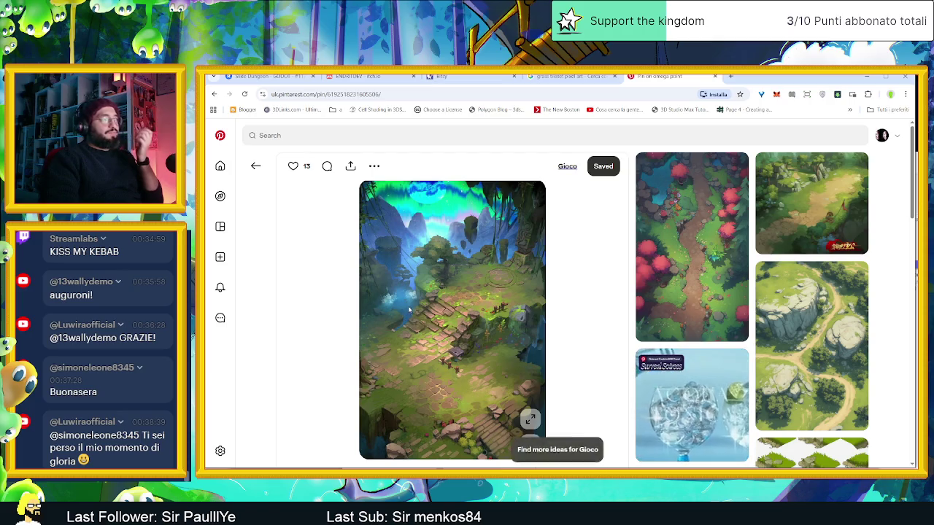
{"action": "scroll", "coordinate": [409, 310], "scroll_direction": "down", "scroll_amount": 1}
{"action": "scroll", "coordinate": [407, 318], "scroll_direction": "down", "scroll_amount": 1}
{"action": "scroll", "coordinate": [405, 324], "scroll_direction": "down", "scroll_amount": 1}
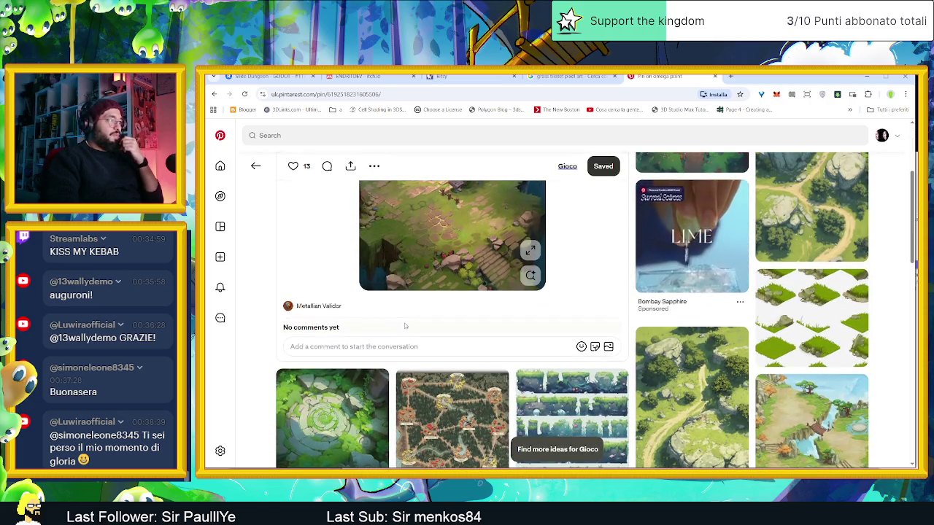
{"action": "scroll", "coordinate": [407, 326], "scroll_direction": "down", "scroll_amount": 1}
{"action": "scroll", "coordinate": [411, 327], "scroll_direction": "down", "scroll_amount": 1}
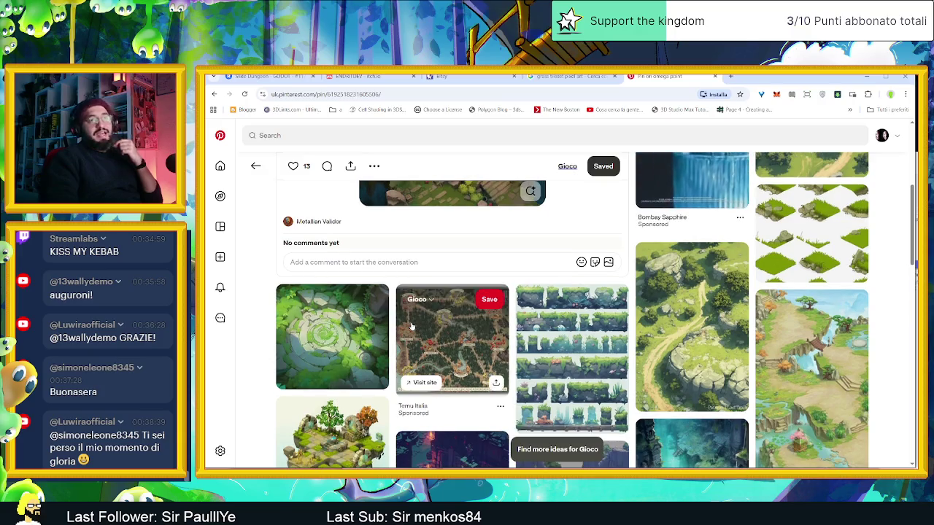
{"action": "scroll", "coordinate": [412, 328], "scroll_direction": "down", "scroll_amount": 2}
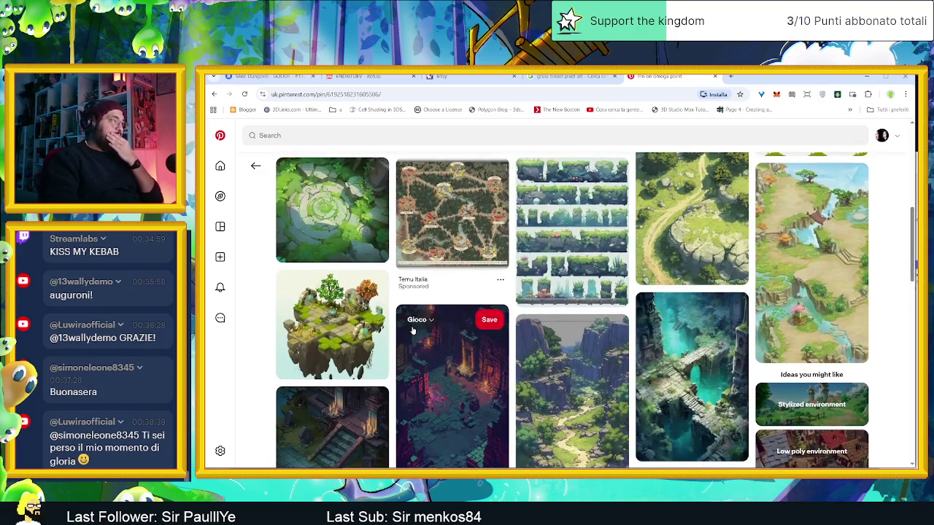
{"action": "scroll", "coordinate": [413, 331], "scroll_direction": "down", "scroll_amount": 1}
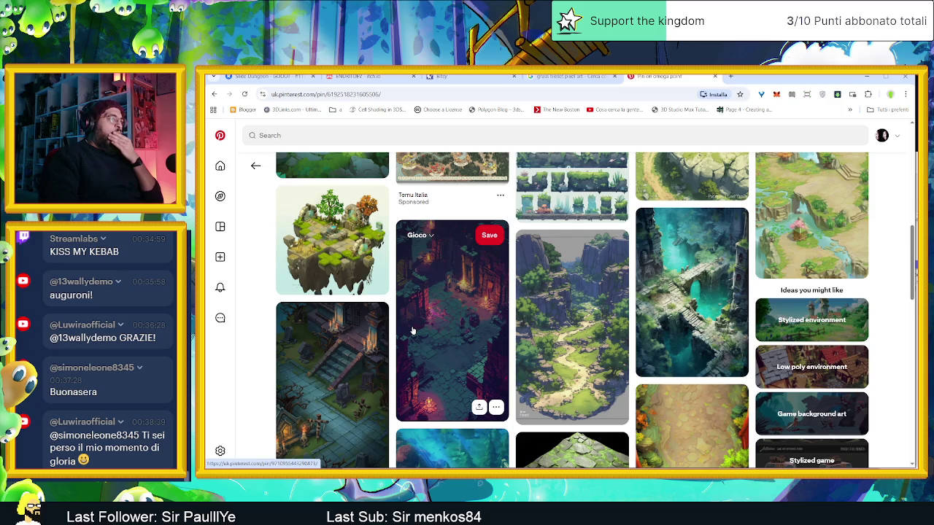
{"action": "scroll", "coordinate": [412, 331], "scroll_direction": "down", "scroll_amount": 1}
{"action": "scroll", "coordinate": [413, 331], "scroll_direction": "down", "scroll_amount": 1}
{"action": "scroll", "coordinate": [413, 332], "scroll_direction": "down", "scroll_amount": 1}
{"action": "scroll", "coordinate": [415, 333], "scroll_direction": "down", "scroll_amount": 2}
{"action": "scroll", "coordinate": [416, 333], "scroll_direction": "down", "scroll_amount": 1}
{"action": "scroll", "coordinate": [416, 332], "scroll_direction": "down", "scroll_amount": 2}
{"action": "scroll", "coordinate": [415, 333], "scroll_direction": "down", "scroll_amount": 1}
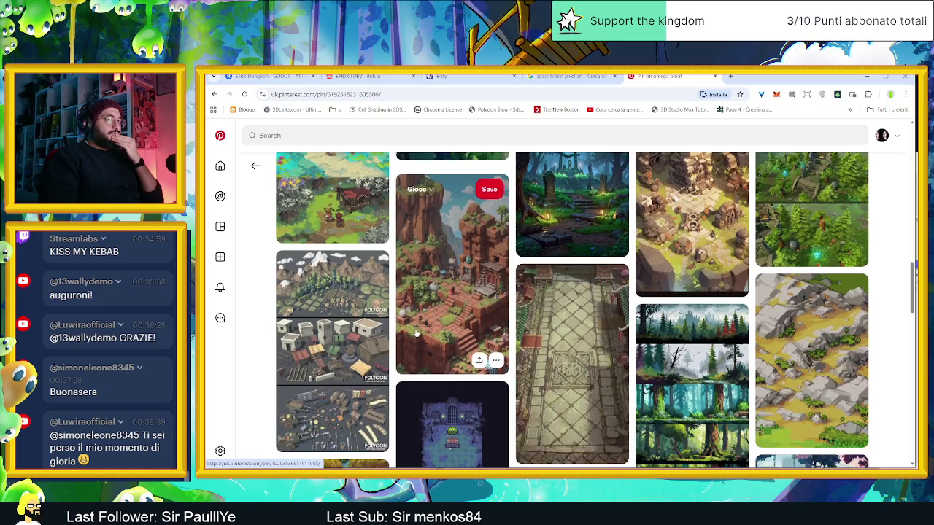
{"action": "scroll", "coordinate": [416, 333], "scroll_direction": "down", "scroll_amount": 1}
{"action": "scroll", "coordinate": [416, 332], "scroll_direction": "down", "scroll_amount": 1}
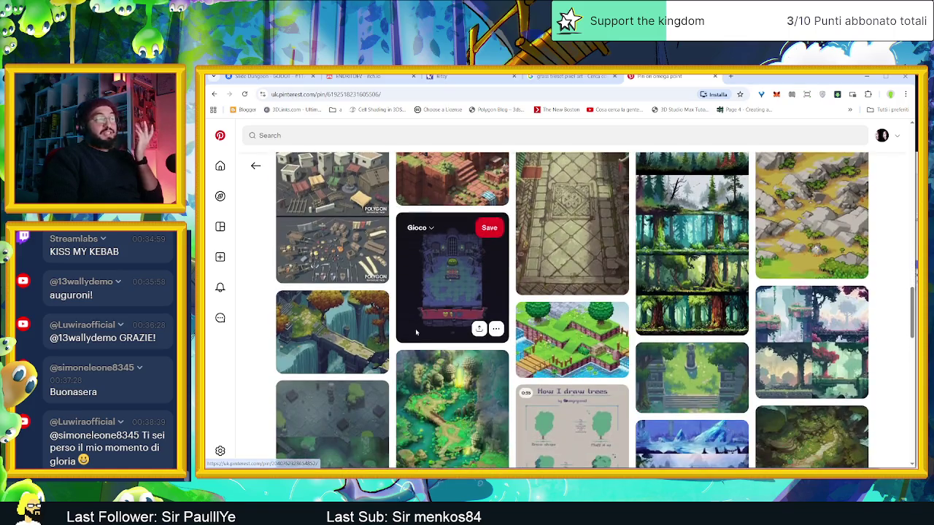
{"action": "scroll", "coordinate": [416, 333], "scroll_direction": "down", "scroll_amount": 2}
{"action": "scroll", "coordinate": [416, 333], "scroll_direction": "down", "scroll_amount": 1}
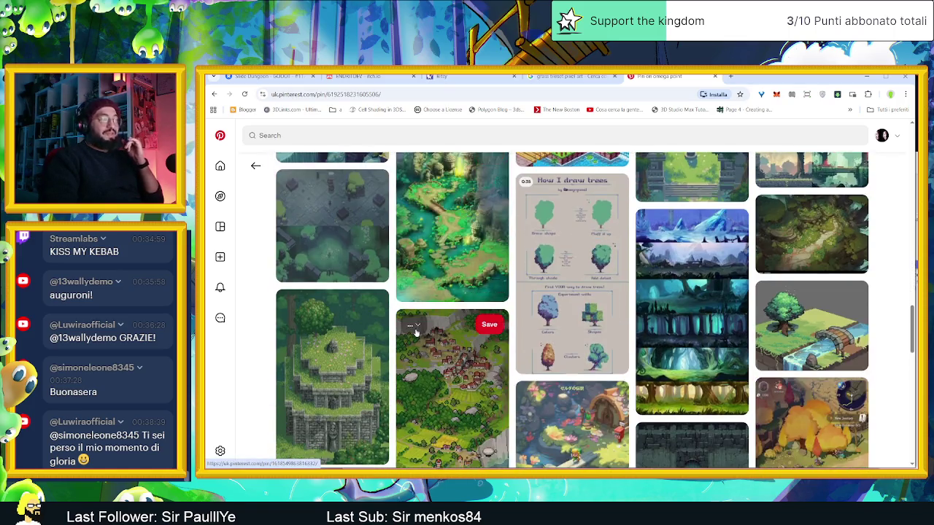
{"action": "scroll", "coordinate": [416, 333], "scroll_direction": "down", "scroll_amount": 2}
{"action": "scroll", "coordinate": [416, 332], "scroll_direction": "down", "scroll_amount": 1}
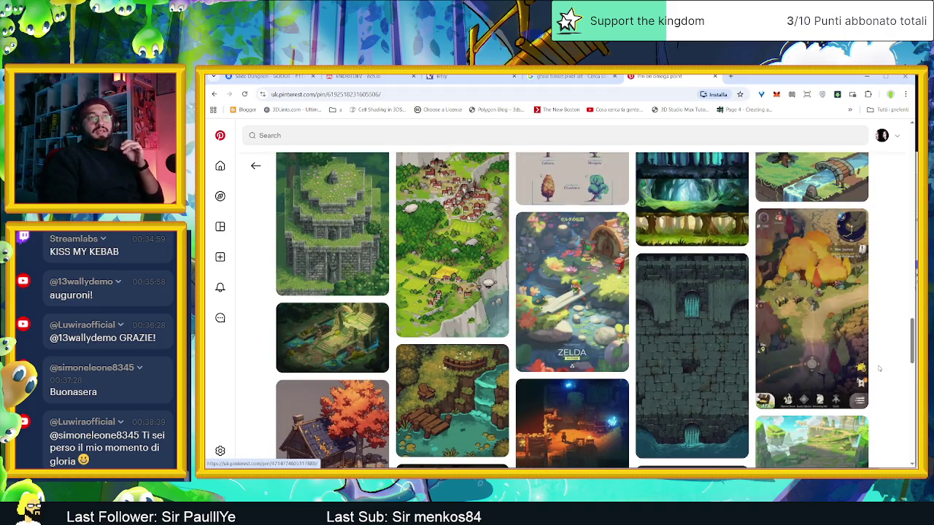
{"action": "scroll", "coordinate": [875, 369], "scroll_direction": "down", "scroll_amount": 1}
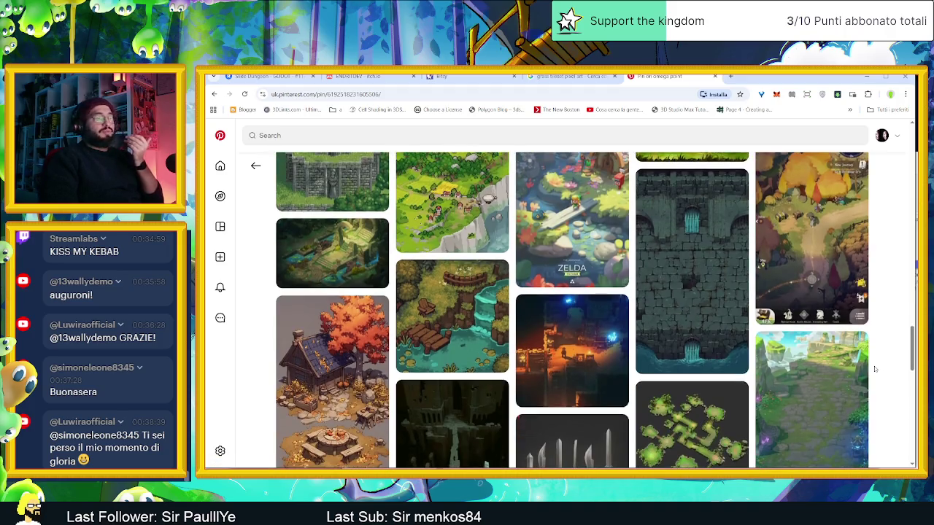
{"action": "scroll", "coordinate": [875, 369], "scroll_direction": "down", "scroll_amount": 1}
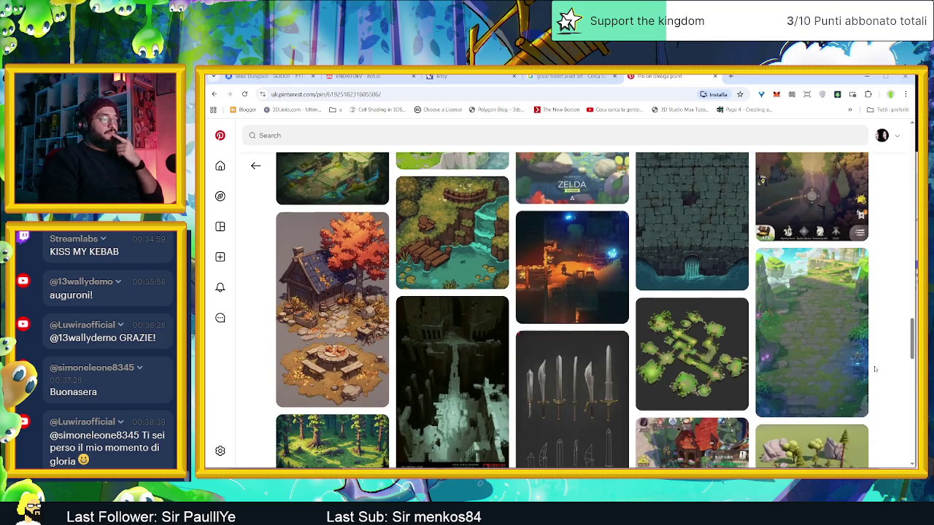
{"action": "scroll", "coordinate": [874, 369], "scroll_direction": "down", "scroll_amount": 2}
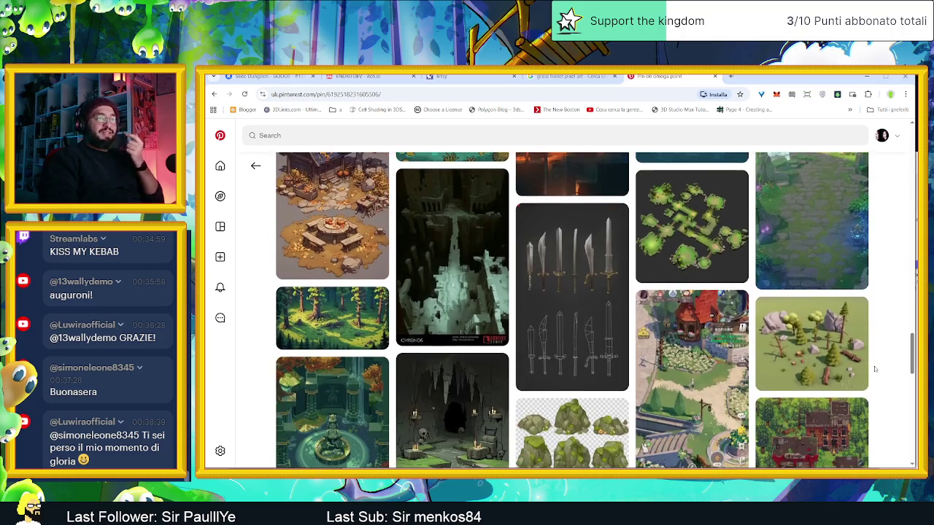
{"action": "scroll", "coordinate": [874, 369], "scroll_direction": "down", "scroll_amount": 1}
{"action": "scroll", "coordinate": [875, 369], "scroll_direction": "down", "scroll_amount": 1}
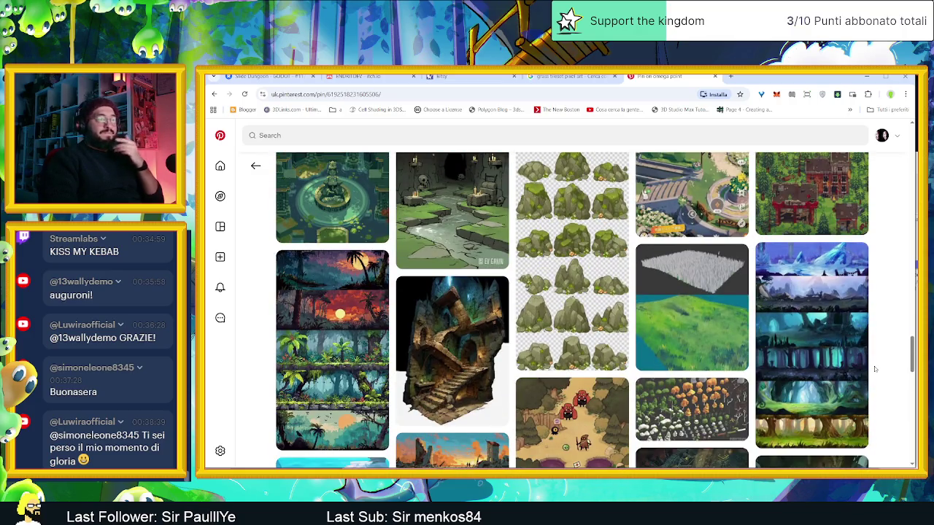
{"action": "scroll", "coordinate": [875, 369], "scroll_direction": "down", "scroll_amount": 1}
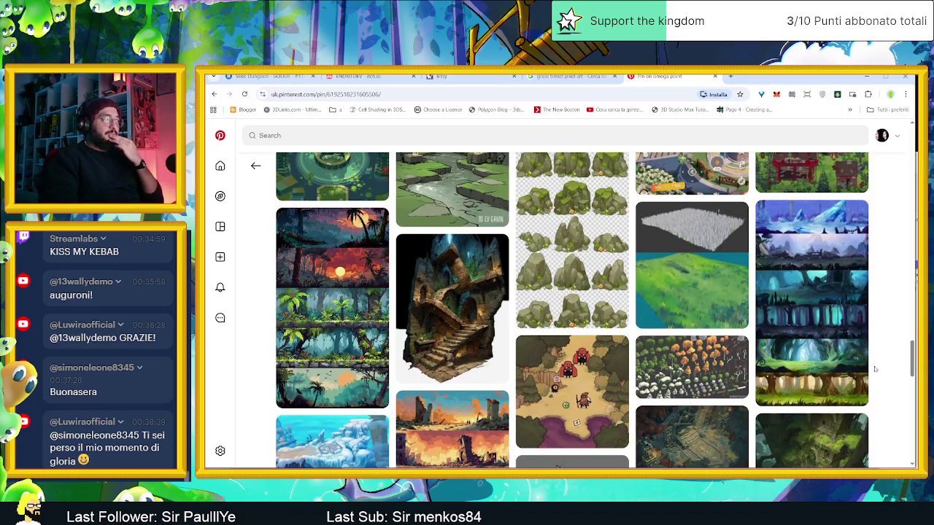
{"action": "scroll", "coordinate": [874, 369], "scroll_direction": "down", "scroll_amount": 2}
{"action": "scroll", "coordinate": [875, 369], "scroll_direction": "down", "scroll_amount": 2}
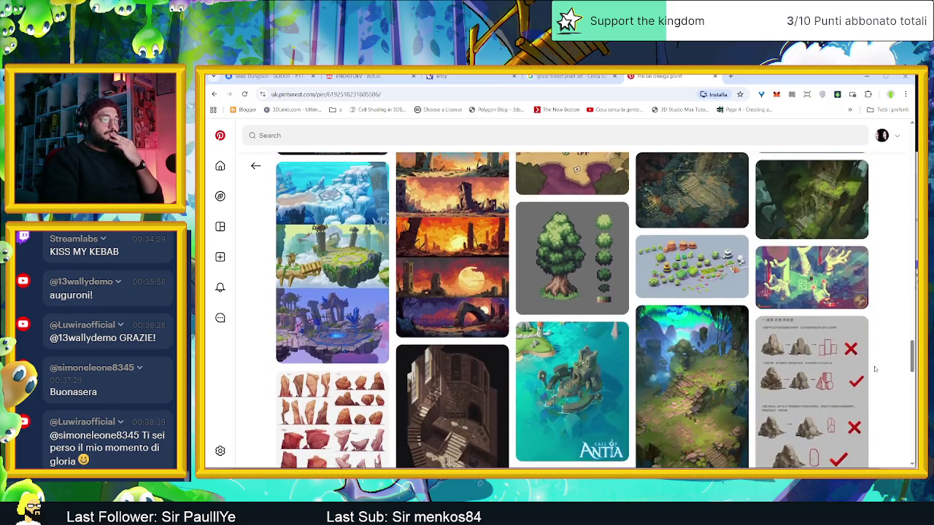
{"action": "scroll", "coordinate": [875, 370], "scroll_direction": "down", "scroll_amount": 1}
{"action": "scroll", "coordinate": [875, 369], "scroll_direction": "down", "scroll_amount": 2}
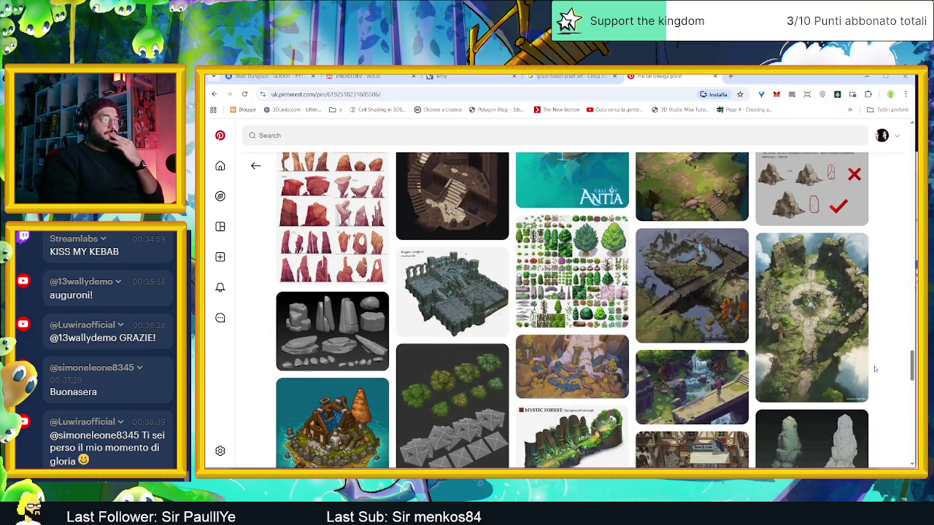
{"action": "scroll", "coordinate": [875, 369], "scroll_direction": "down", "scroll_amount": 1}
{"action": "scroll", "coordinate": [875, 369], "scroll_direction": "down", "scroll_amount": 1}
{"action": "scroll", "coordinate": [874, 370], "scroll_direction": "down", "scroll_amount": 1}
{"action": "scroll", "coordinate": [875, 369], "scroll_direction": "down", "scroll_amount": 1}
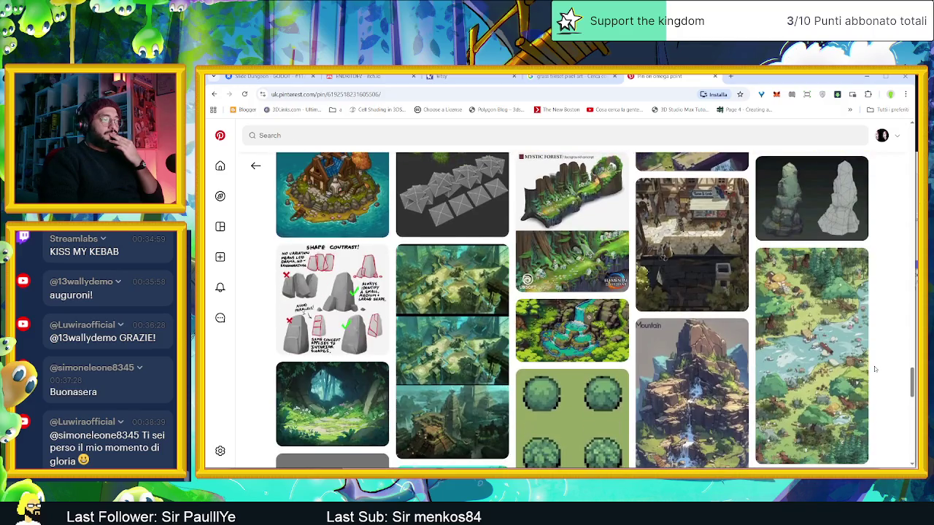
{"action": "scroll", "coordinate": [875, 369], "scroll_direction": "down", "scroll_amount": 1}
{"action": "scroll", "coordinate": [875, 370], "scroll_direction": "down", "scroll_amount": 1}
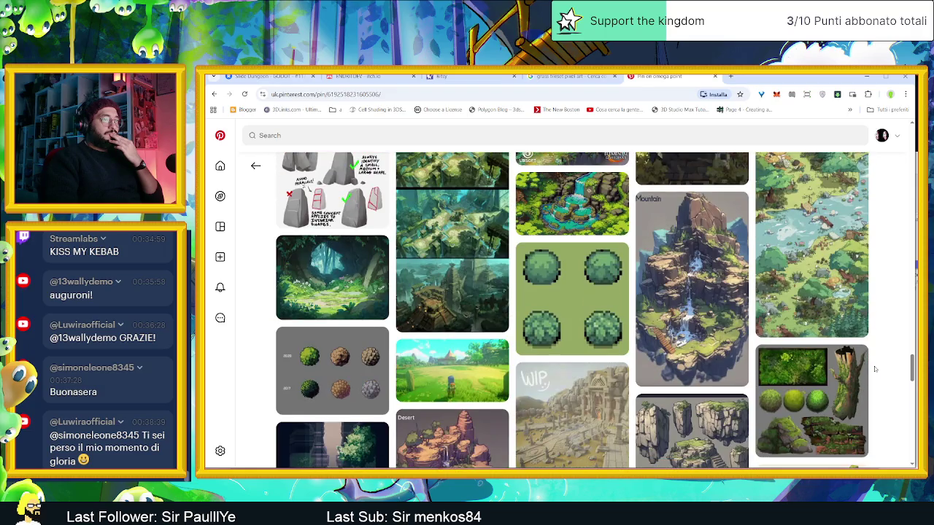
{"action": "scroll", "coordinate": [874, 369], "scroll_direction": "down", "scroll_amount": 1}
{"action": "scroll", "coordinate": [875, 369], "scroll_direction": "down", "scroll_amount": 1}
{"action": "scroll", "coordinate": [875, 369], "scroll_direction": "down", "scroll_amount": 2}
{"action": "scroll", "coordinate": [875, 369], "scroll_direction": "down", "scroll_amount": 1}
{"action": "mouse_move", "coordinate": [811, 413]}
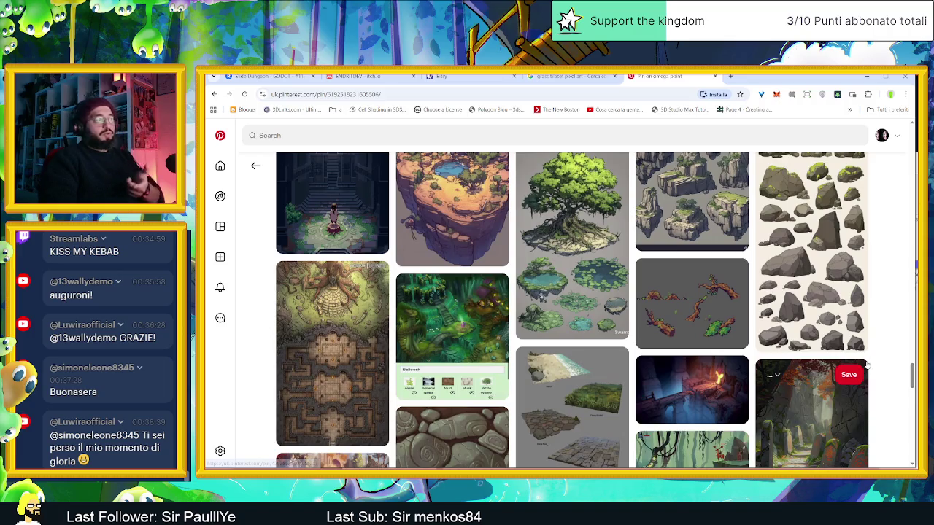
{"action": "scroll", "coordinate": [864, 364], "scroll_direction": "down", "scroll_amount": 2}
{"action": "scroll", "coordinate": [864, 364], "scroll_direction": "down", "scroll_amount": 2}
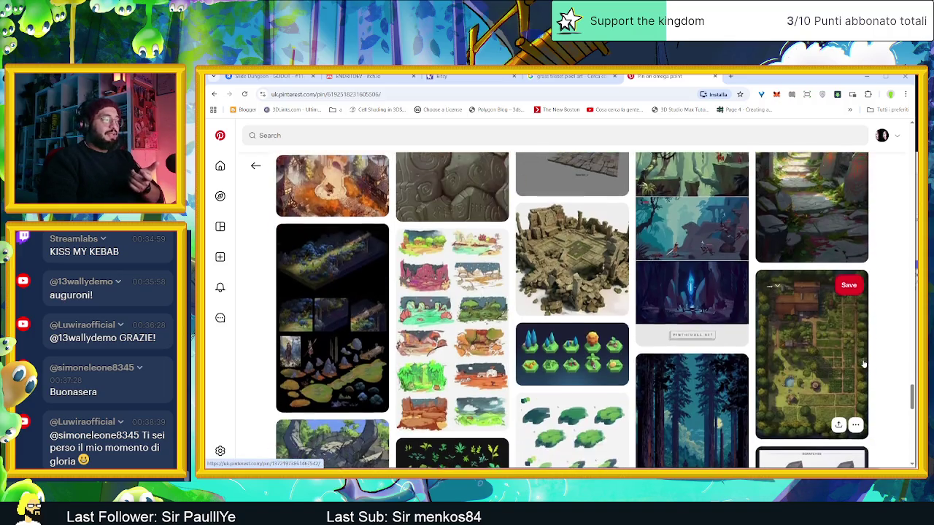
{"action": "scroll", "coordinate": [839, 383], "scroll_direction": "down", "scroll_amount": 1}
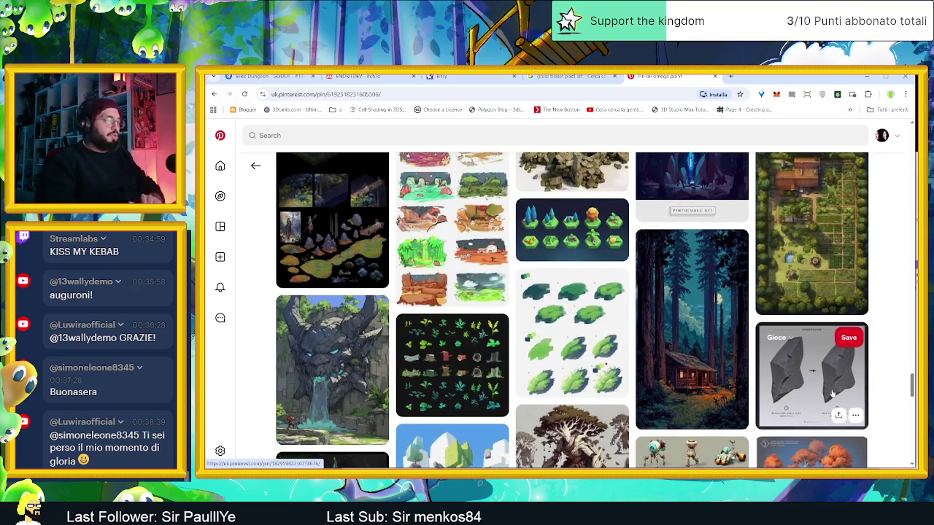
{"action": "scroll", "coordinate": [671, 365], "scroll_direction": "down", "scroll_amount": 2}
{"action": "scroll", "coordinate": [656, 372], "scroll_direction": "down", "scroll_amount": 1}
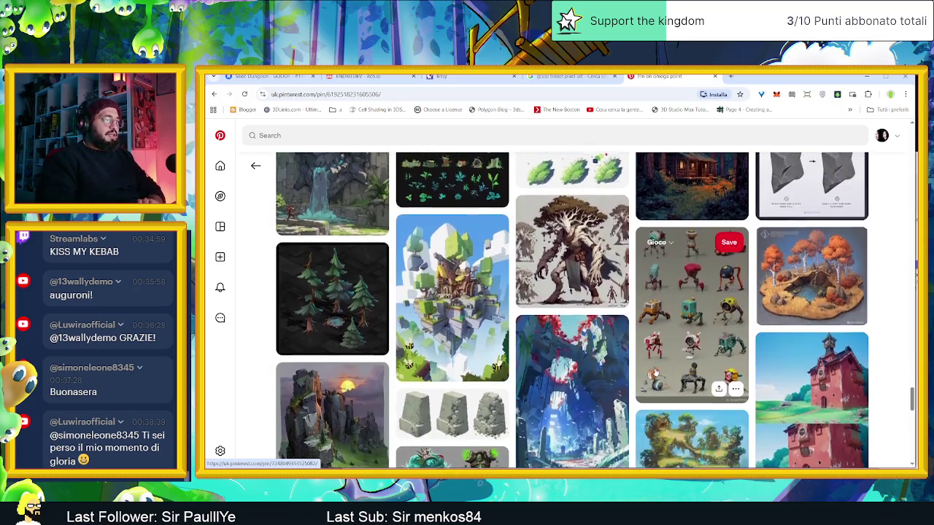
{"action": "scroll", "coordinate": [655, 373], "scroll_direction": "down", "scroll_amount": 1}
{"action": "scroll", "coordinate": [655, 373], "scroll_direction": "down", "scroll_amount": 1}
{"action": "scroll", "coordinate": [655, 373], "scroll_direction": "down", "scroll_amount": 1}
{"action": "scroll", "coordinate": [655, 372], "scroll_direction": "down", "scroll_amount": 1}
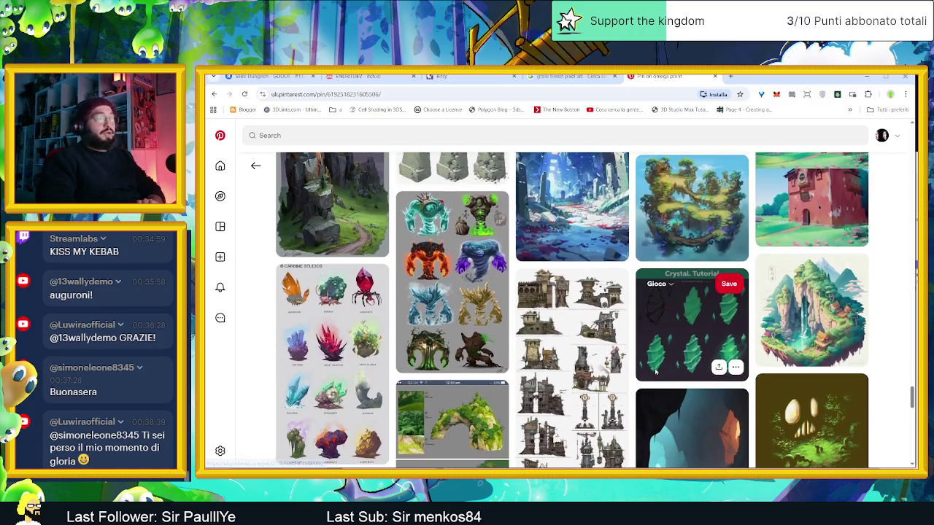
{"action": "scroll", "coordinate": [655, 372], "scroll_direction": "down", "scroll_amount": 2}
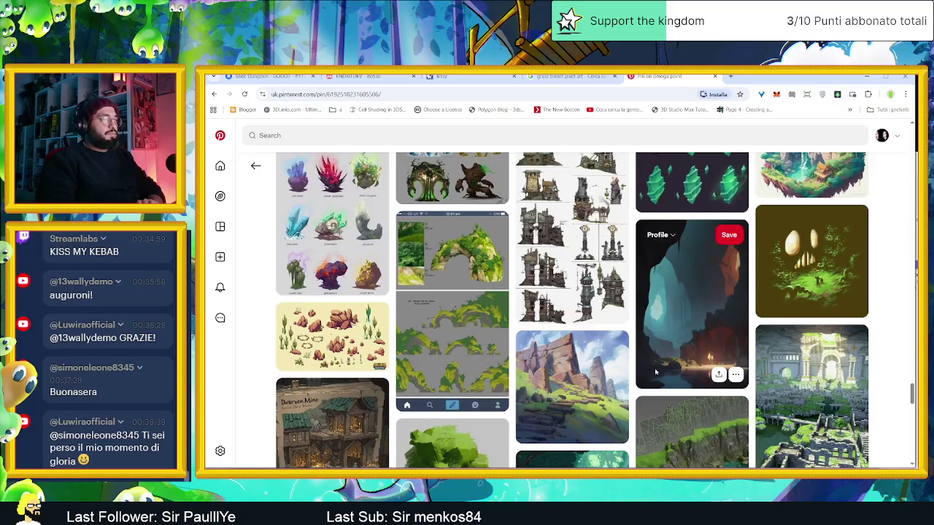
{"action": "scroll", "coordinate": [655, 372], "scroll_direction": "down", "scroll_amount": 2}
{"action": "scroll", "coordinate": [655, 373], "scroll_direction": "down", "scroll_amount": 2}
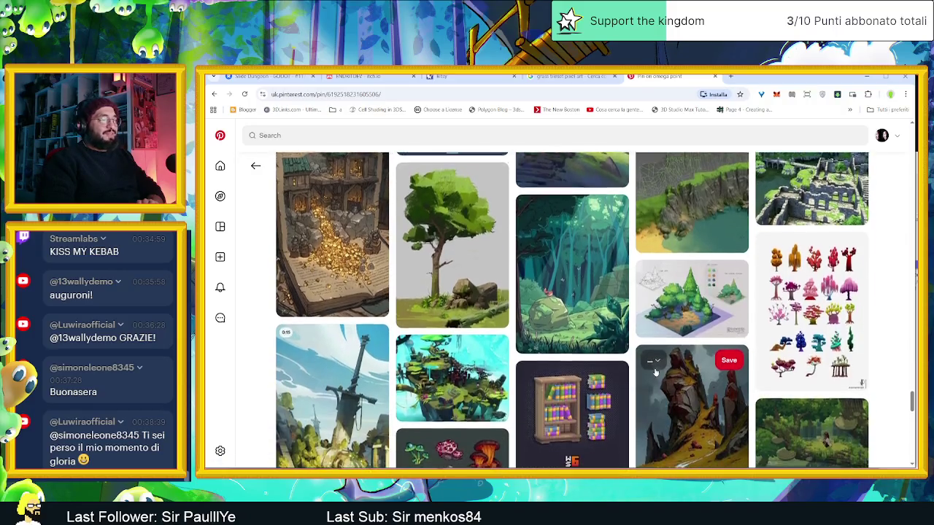
{"action": "scroll", "coordinate": [655, 372], "scroll_direction": "down", "scroll_amount": 1}
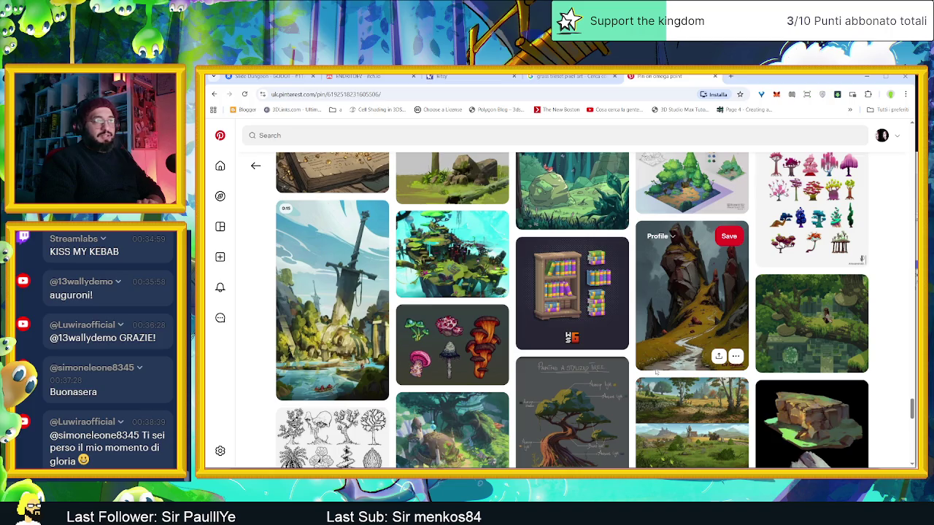
{"action": "scroll", "coordinate": [710, 372], "scroll_direction": "down", "scroll_amount": 1}
{"action": "scroll", "coordinate": [704, 372], "scroll_direction": "down", "scroll_amount": 1}
{"action": "scroll", "coordinate": [696, 373], "scroll_direction": "down", "scroll_amount": 1}
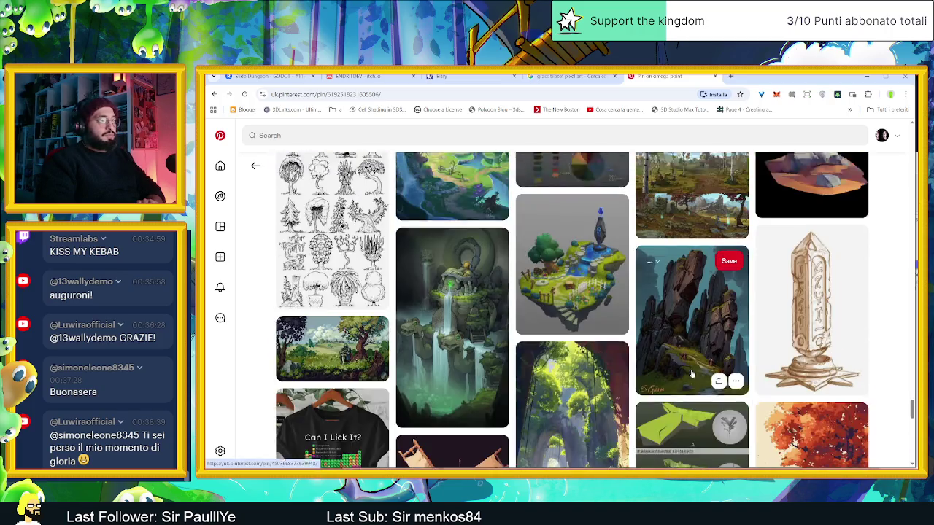
{"action": "scroll", "coordinate": [692, 372], "scroll_direction": "down", "scroll_amount": 1}
{"action": "scroll", "coordinate": [691, 372], "scroll_direction": "down", "scroll_amount": 1}
{"action": "scroll", "coordinate": [692, 373], "scroll_direction": "down", "scroll_amount": 1}
{"action": "scroll", "coordinate": [692, 373], "scroll_direction": "down", "scroll_amount": 1}
{"action": "scroll", "coordinate": [691, 373], "scroll_direction": "down", "scroll_amount": 2}
{"action": "scroll", "coordinate": [692, 373], "scroll_direction": "down", "scroll_amount": 1}
{"action": "scroll", "coordinate": [692, 373], "scroll_direction": "down", "scroll_amount": 1}
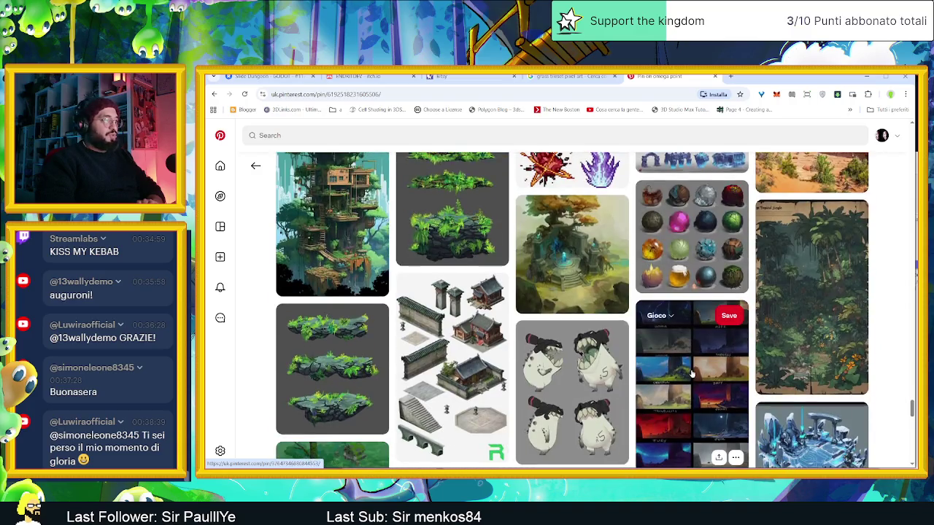
{"action": "scroll", "coordinate": [691, 373], "scroll_direction": "down", "scroll_amount": 2}
{"action": "scroll", "coordinate": [692, 374], "scroll_direction": "down", "scroll_amount": 1}
{"action": "scroll", "coordinate": [692, 374], "scroll_direction": "down", "scroll_amount": 1}
{"action": "scroll", "coordinate": [692, 373], "scroll_direction": "down", "scroll_amount": 1}
{"action": "scroll", "coordinate": [692, 373], "scroll_direction": "down", "scroll_amount": 1}
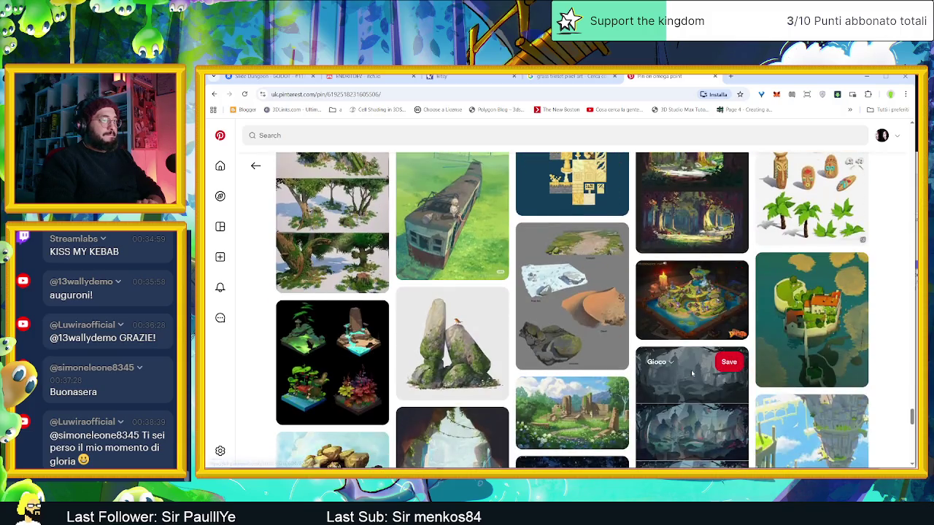
{"action": "scroll", "coordinate": [691, 373], "scroll_direction": "down", "scroll_amount": 2}
{"action": "scroll", "coordinate": [692, 373], "scroll_direction": "down", "scroll_amount": 1}
{"action": "scroll", "coordinate": [692, 373], "scroll_direction": "down", "scroll_amount": 1}
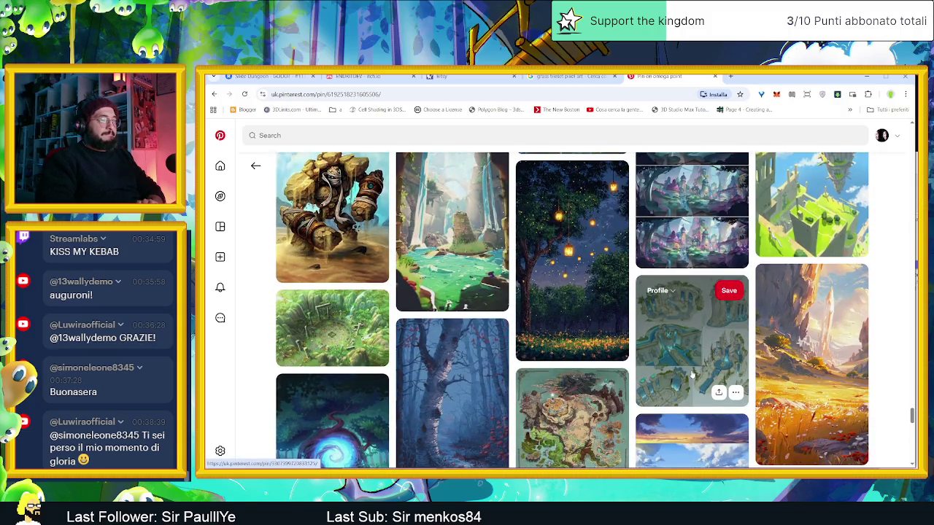
{"action": "scroll", "coordinate": [692, 374], "scroll_direction": "down", "scroll_amount": 2}
{"action": "scroll", "coordinate": [700, 379], "scroll_direction": "down", "scroll_amount": 2}
{"action": "scroll", "coordinate": [733, 394], "scroll_direction": "down", "scroll_amount": 1}
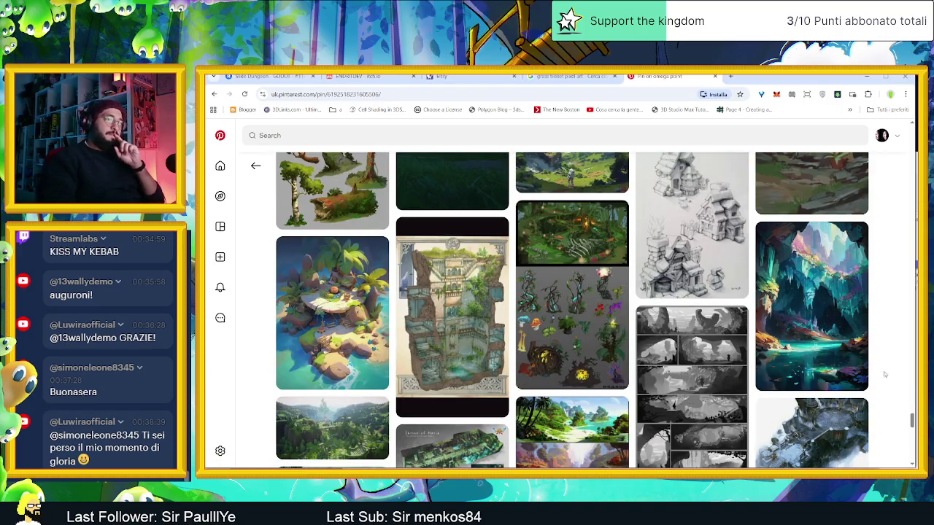
{"action": "mouse_move", "coordinate": [912, 419]}
{"action": "left_mouse_down"}
{"action": "mouse_move", "coordinate": [912, 434]}
{"action": "mouse_move", "coordinate": [897, 321]}
{"action": "left_mouse_up"}
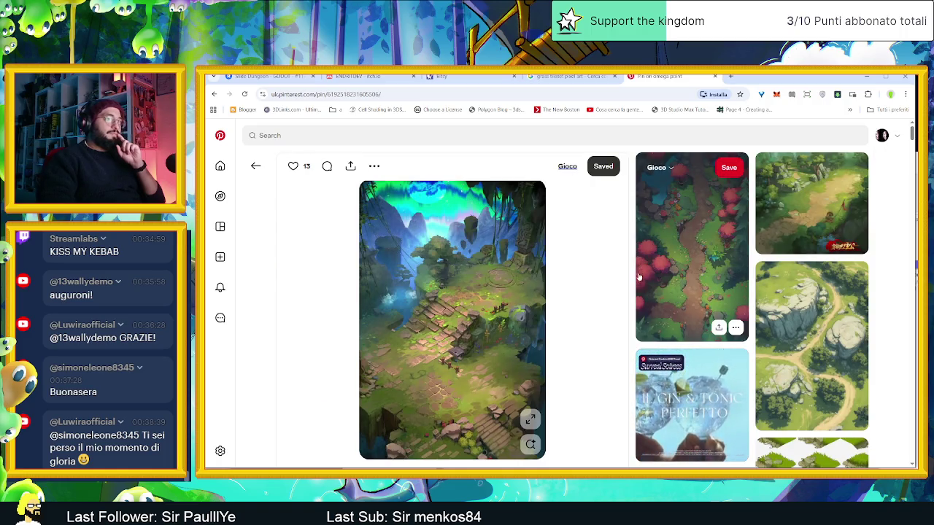
Go back two pages to the Pixel Art Grass Tiles board
{"action": "key", "text": "alt+Left"}
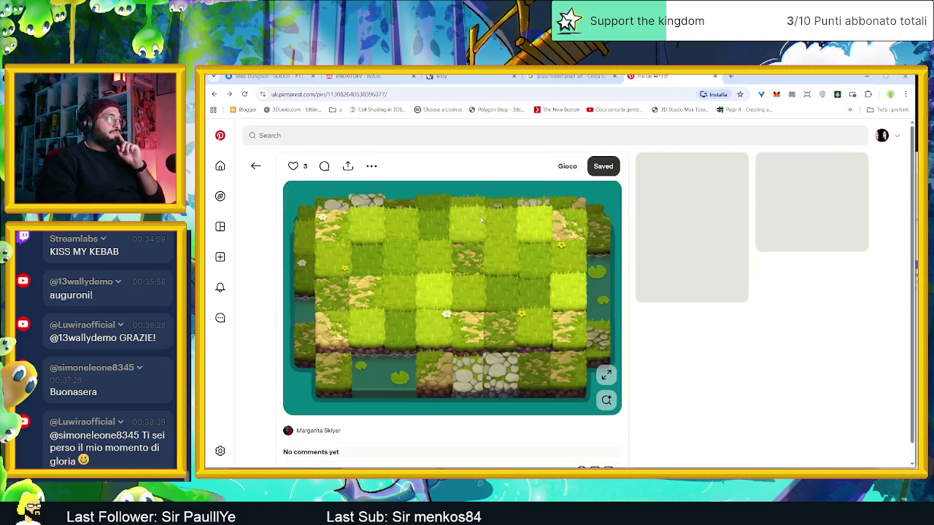
{"action": "key", "text": "alt+Left"}
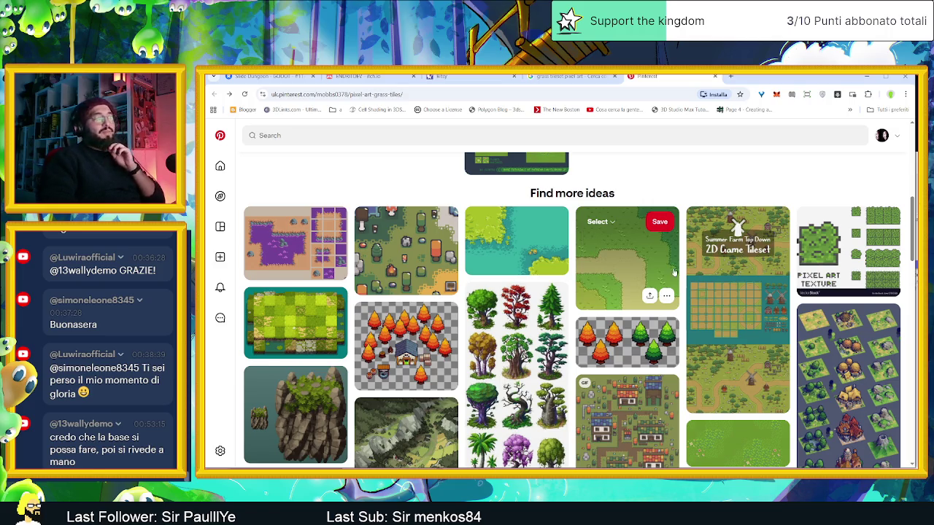
{"action": "mouse_move", "coordinate": [737, 310]}
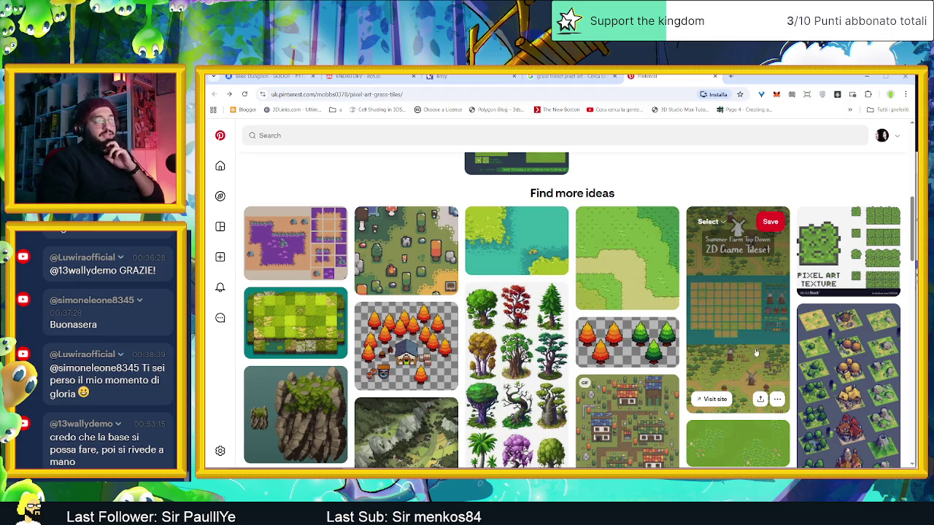
Scroll down the board grid and open the Grass pin with a dirt ring among grass tufts
{"action": "scroll", "coordinate": [755, 352], "scroll_direction": "down", "scroll_amount": 2}
{"action": "scroll", "coordinate": [715, 354], "scroll_direction": "down", "scroll_amount": 2}
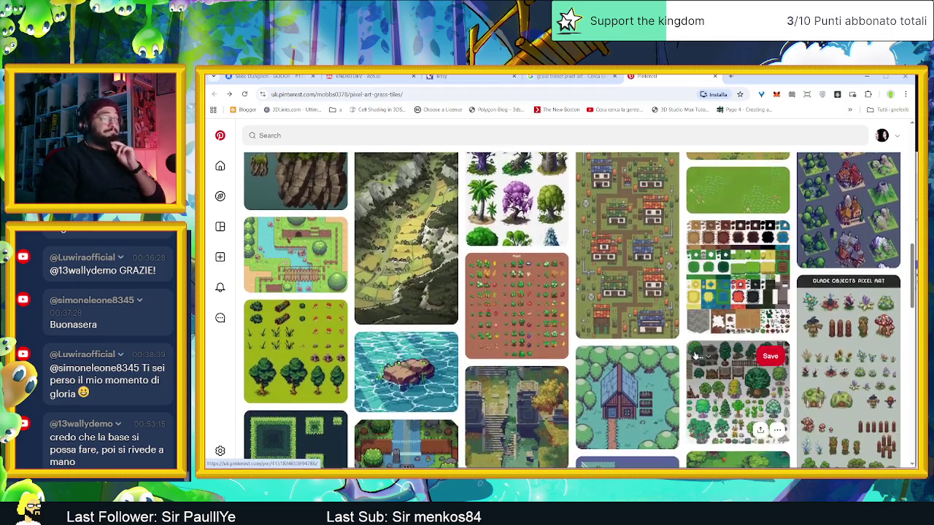
{"action": "scroll", "coordinate": [695, 355], "scroll_direction": "down", "scroll_amount": 1}
{"action": "scroll", "coordinate": [694, 355], "scroll_direction": "down", "scroll_amount": 2}
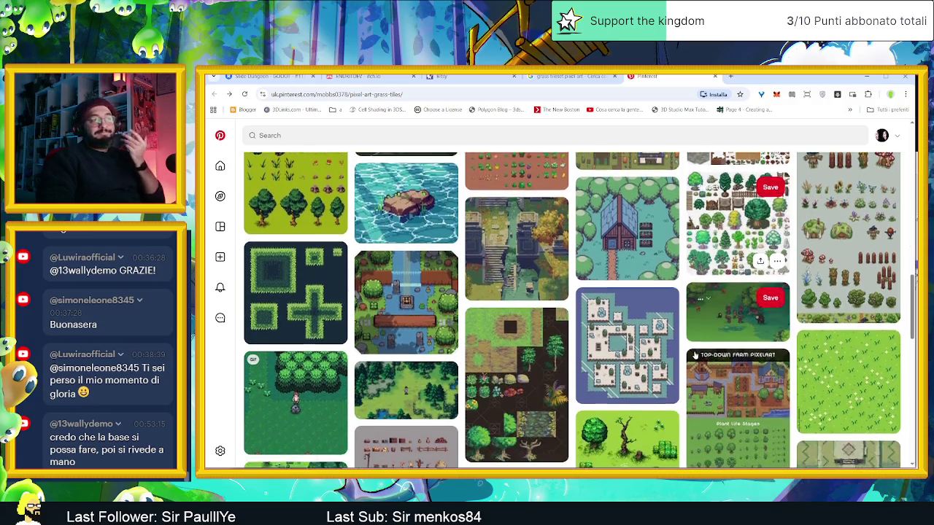
{"action": "scroll", "coordinate": [695, 355], "scroll_direction": "down", "scroll_amount": 2}
{"action": "scroll", "coordinate": [694, 356], "scroll_direction": "down", "scroll_amount": 3}
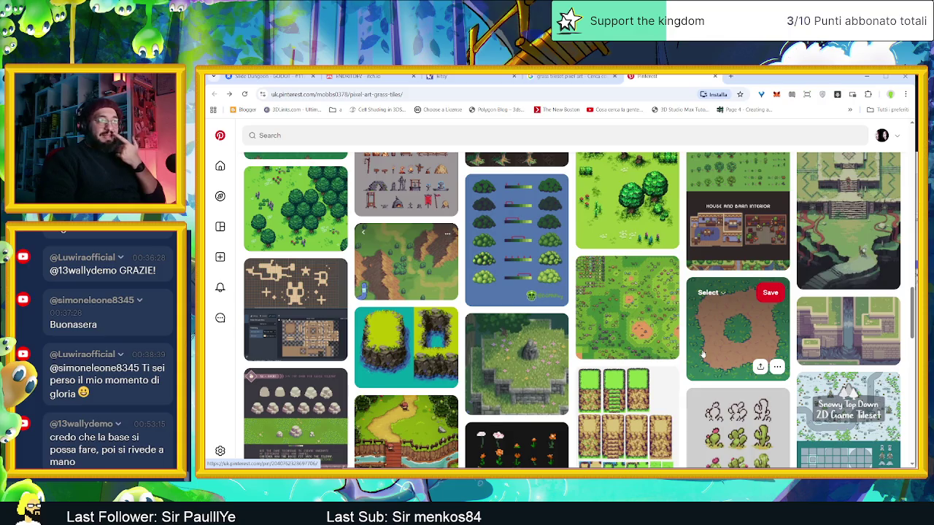
{"action": "scroll", "coordinate": [700, 355], "scroll_direction": "down", "scroll_amount": 1}
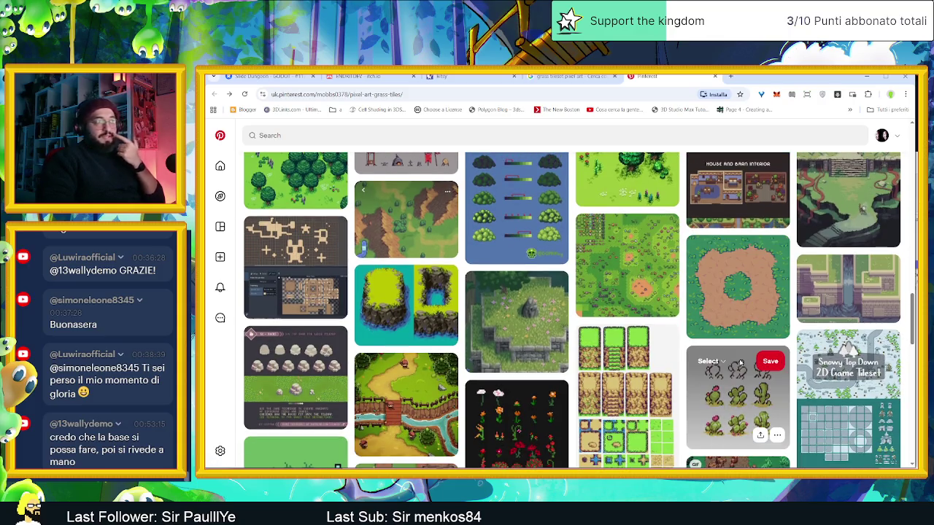
{"action": "left_click", "coordinate": [737, 289]}
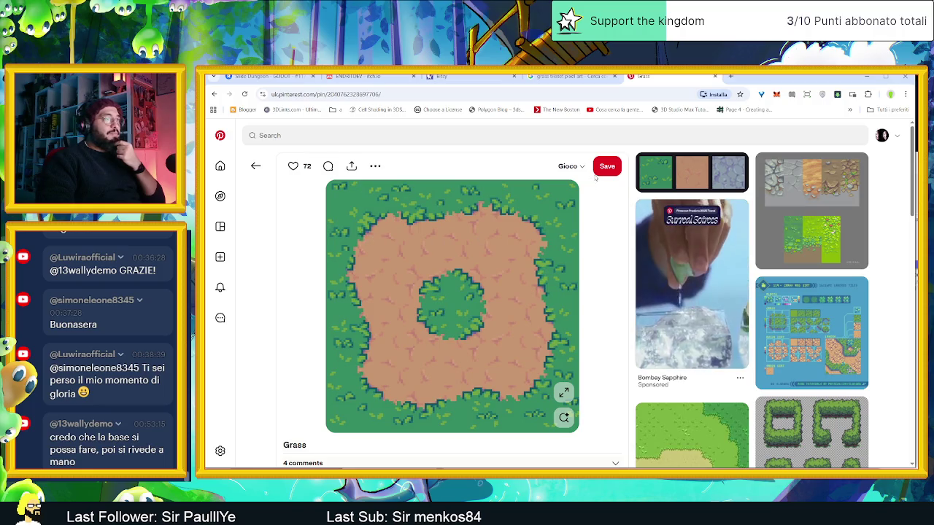
{"action": "left_click", "coordinate": [570, 166]}
{"action": "left_click", "coordinate": [518, 289]}
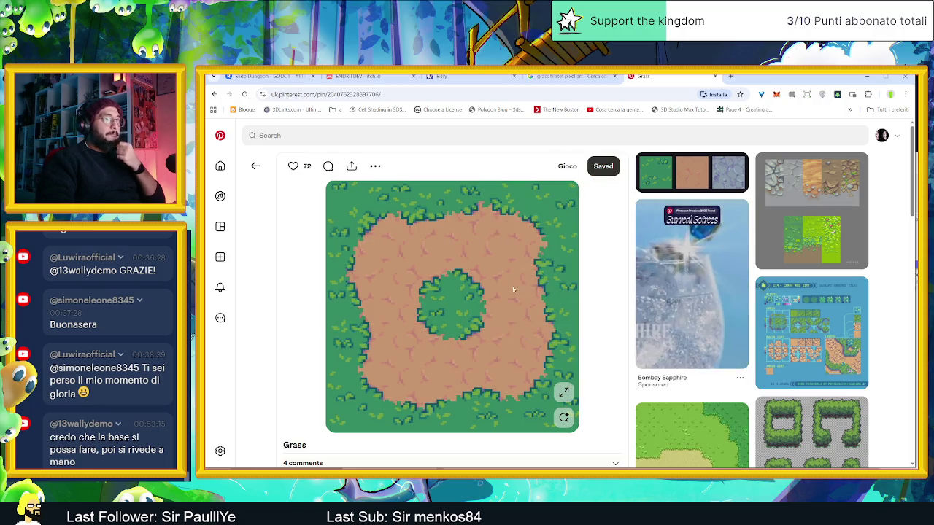
{"action": "scroll", "coordinate": [700, 350], "scroll_direction": "down", "scroll_amount": 2}
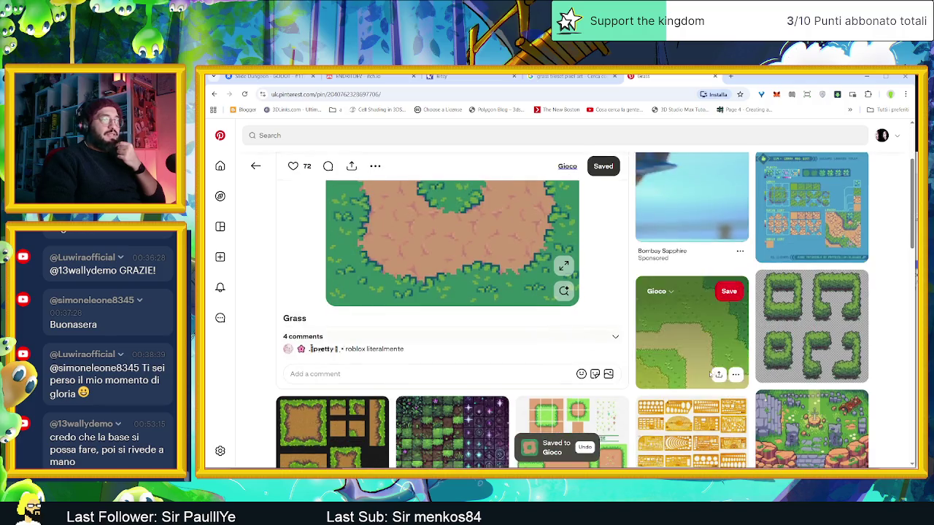
{"action": "scroll", "coordinate": [697, 343], "scroll_direction": "down", "scroll_amount": 1}
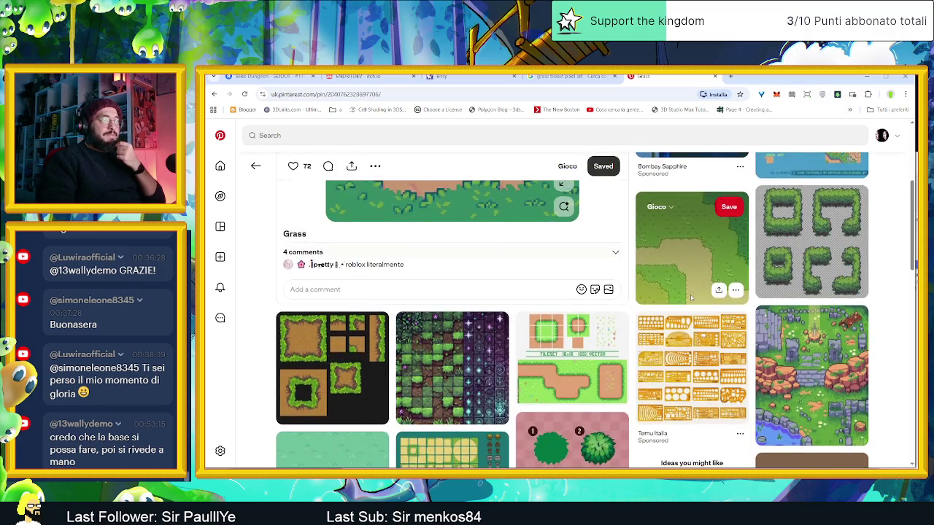
{"action": "left_click", "coordinate": [684, 267]}
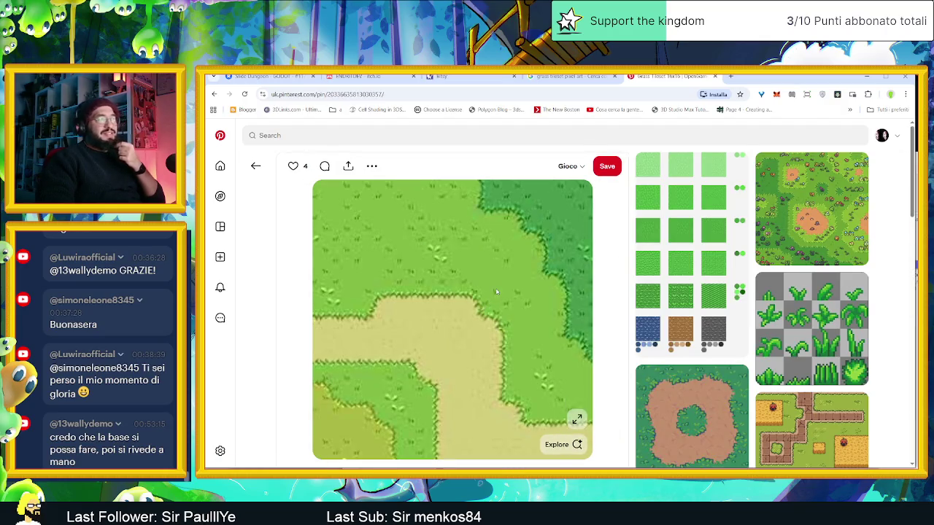
{"action": "scroll", "coordinate": [496, 291], "scroll_direction": "down", "scroll_amount": 1}
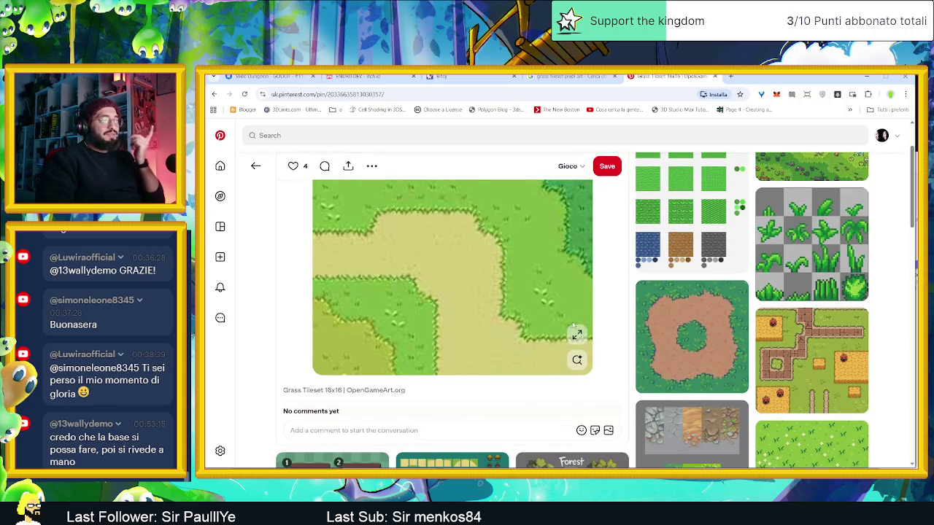
{"action": "scroll", "coordinate": [702, 354], "scroll_direction": "down", "scroll_amount": 2}
{"action": "mouse_move", "coordinate": [692, 336]}
{"action": "left_click", "coordinate": [690, 219]}
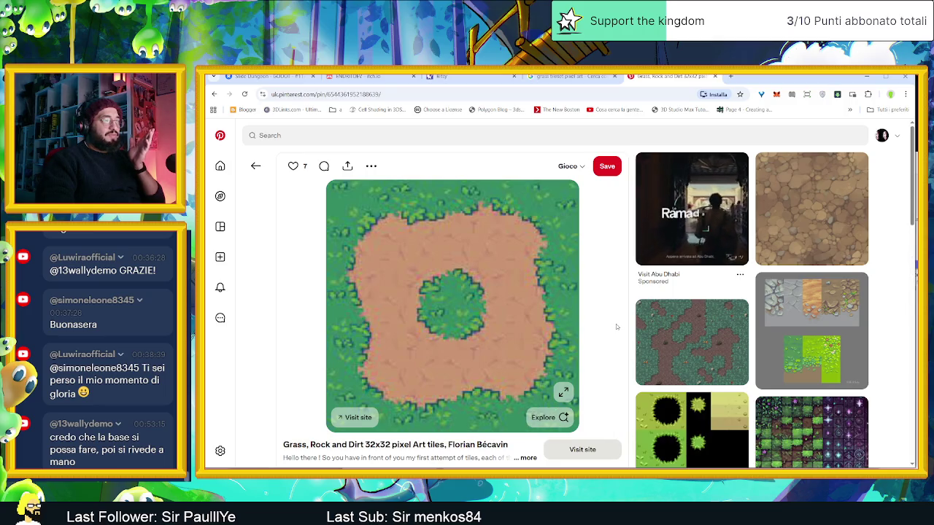
{"action": "left_click", "coordinate": [562, 393]}
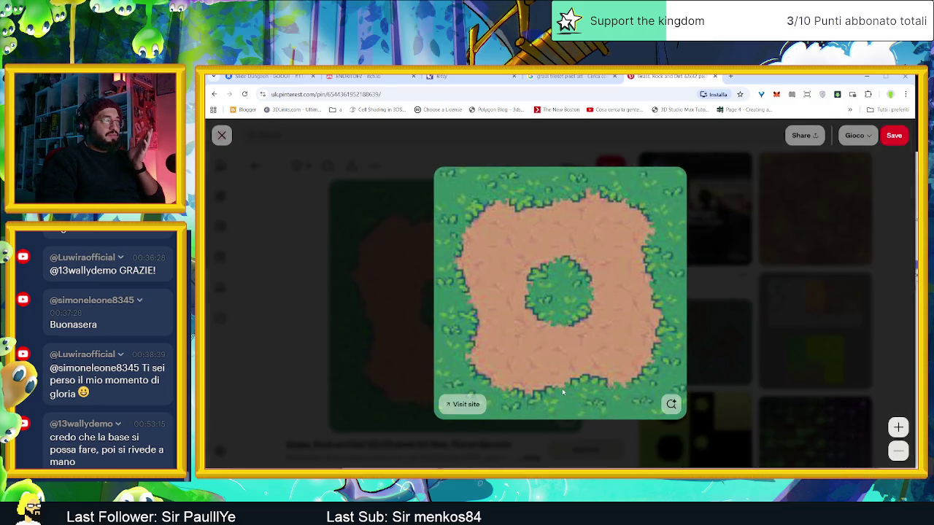
{"action": "left_click", "coordinate": [410, 334]}
{"action": "scroll", "coordinate": [653, 357], "scroll_direction": "down", "scroll_amount": 2}
{"action": "scroll", "coordinate": [653, 357], "scroll_direction": "down", "scroll_amount": 2}
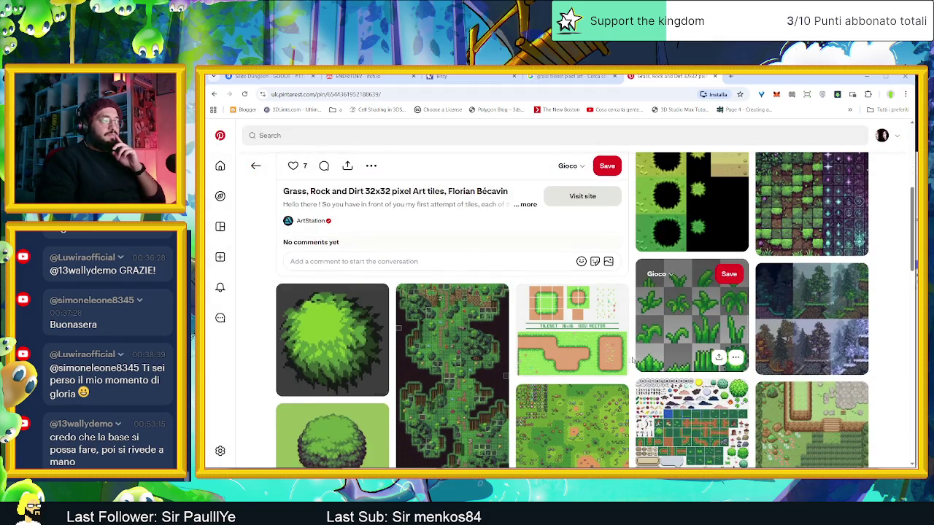
{"action": "scroll", "coordinate": [619, 364], "scroll_direction": "down", "scroll_amount": 1}
{"action": "scroll", "coordinate": [619, 365], "scroll_direction": "down", "scroll_amount": 2}
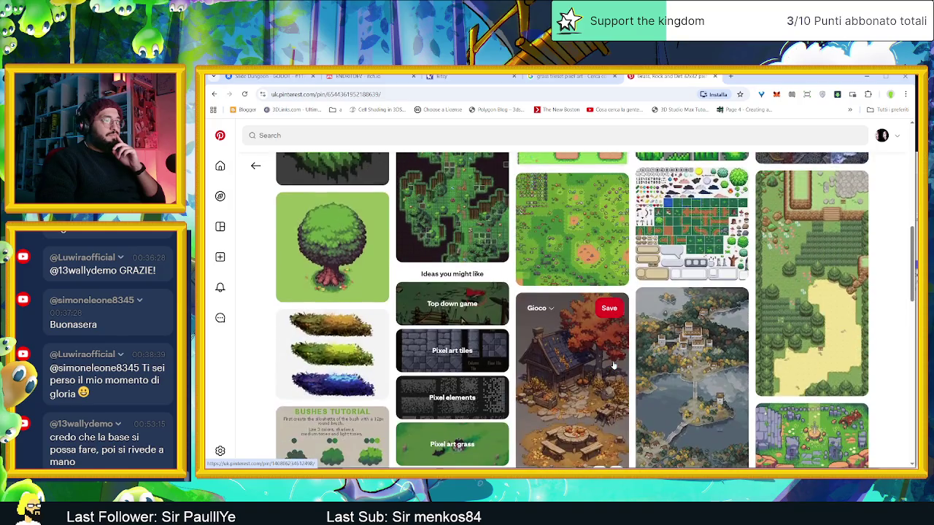
{"action": "scroll", "coordinate": [613, 365], "scroll_direction": "down", "scroll_amount": 2}
{"action": "scroll", "coordinate": [615, 364], "scroll_direction": "down", "scroll_amount": 2}
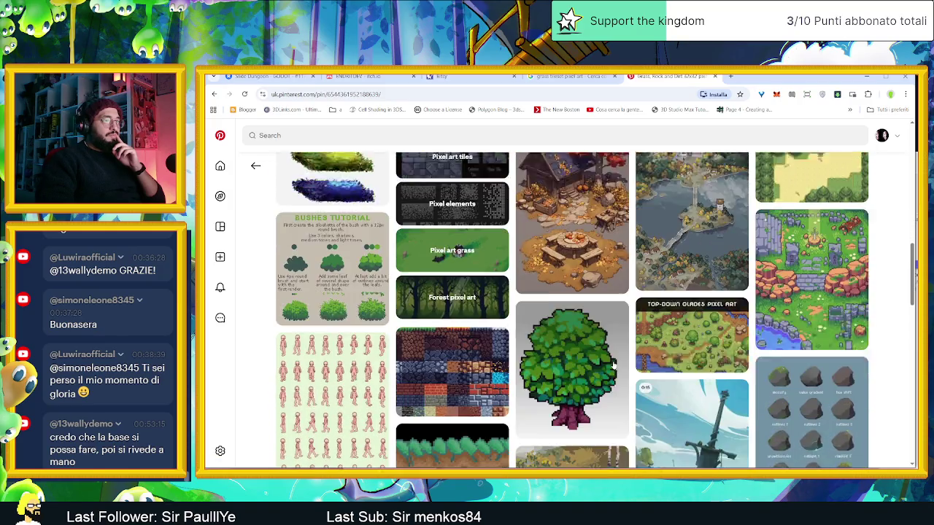
{"action": "scroll", "coordinate": [614, 364], "scroll_direction": "down", "scroll_amount": 1}
{"action": "scroll", "coordinate": [614, 365], "scroll_direction": "down", "scroll_amount": 1}
{"action": "scroll", "coordinate": [614, 366], "scroll_direction": "down", "scroll_amount": 1}
{"action": "scroll", "coordinate": [615, 367], "scroll_direction": "down", "scroll_amount": 1}
{"action": "scroll", "coordinate": [615, 366], "scroll_direction": "down", "scroll_amount": 1}
{"action": "scroll", "coordinate": [615, 365], "scroll_direction": "down", "scroll_amount": 1}
{"action": "scroll", "coordinate": [615, 365], "scroll_direction": "down", "scroll_amount": 1}
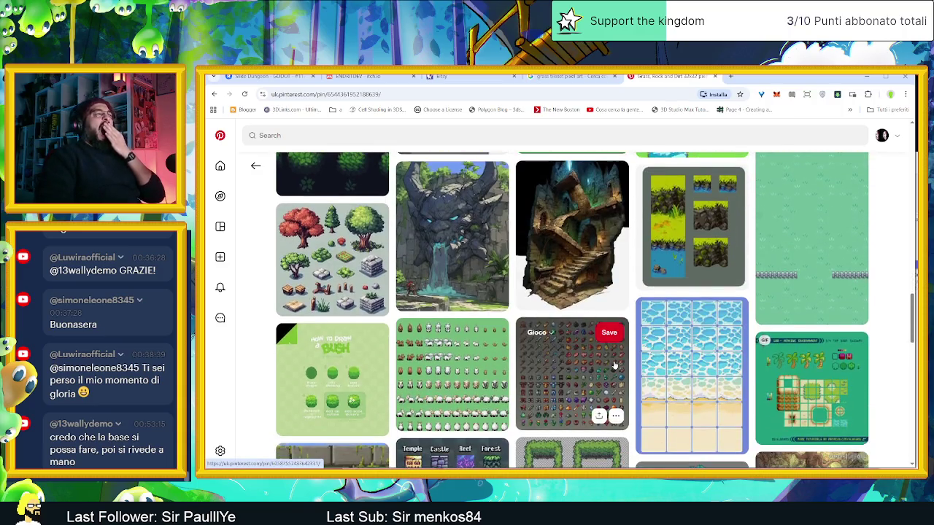
{"action": "scroll", "coordinate": [614, 365], "scroll_direction": "down", "scroll_amount": 3}
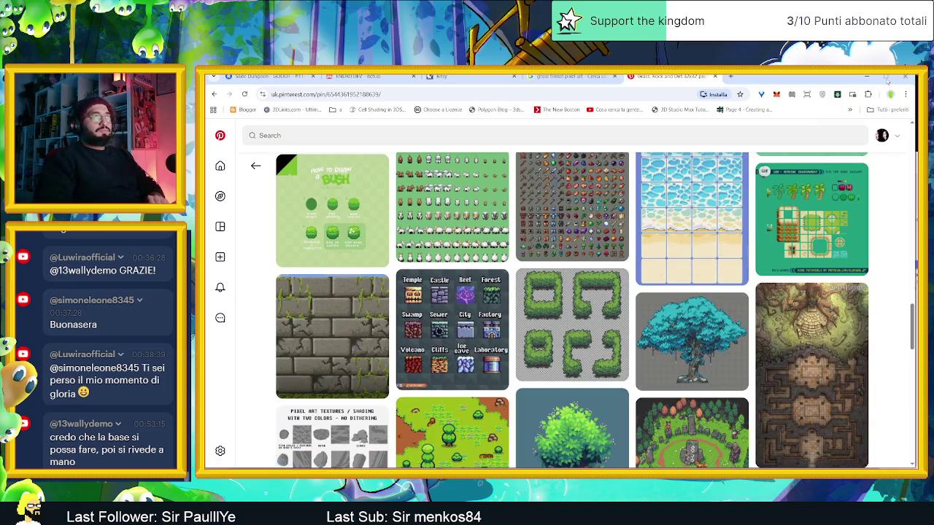
{"action": "left_click", "coordinate": [867, 77]}
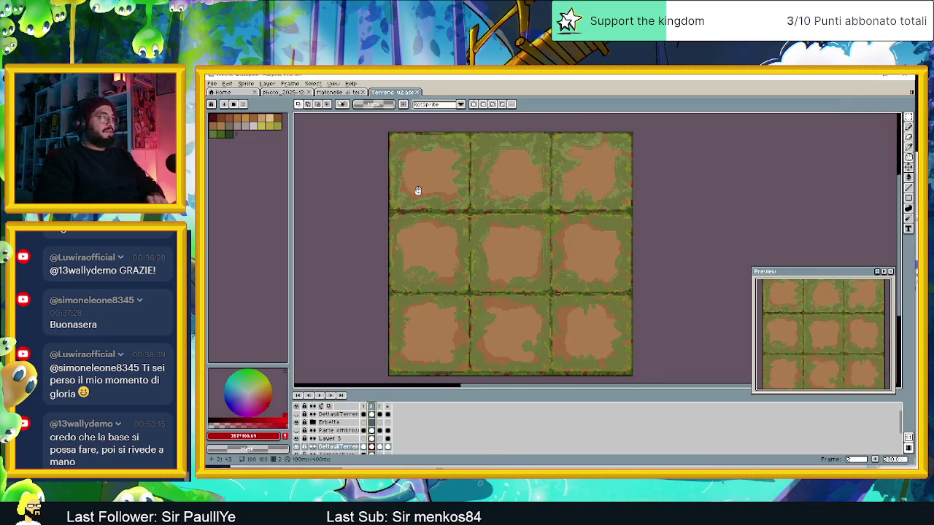
Pan the Terreno v2 canvas and hide the grass layers, including Parte ombrosa, leaving bare dirt tiles
{"action": "left_click_drag", "start_coordinate": [416, 189], "coordinate": [436, 215]}
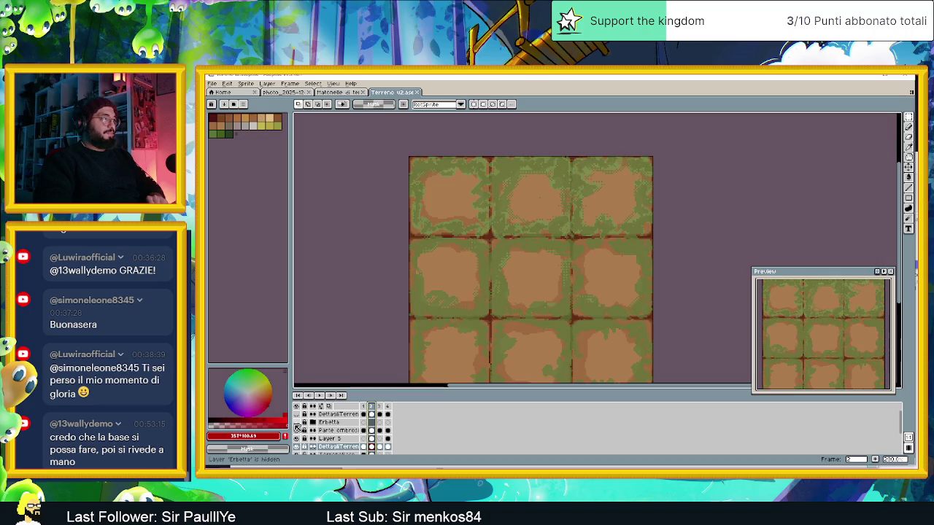
{"action": "left_click_drag", "start_coordinate": [297, 422], "coordinate": [300, 443]}
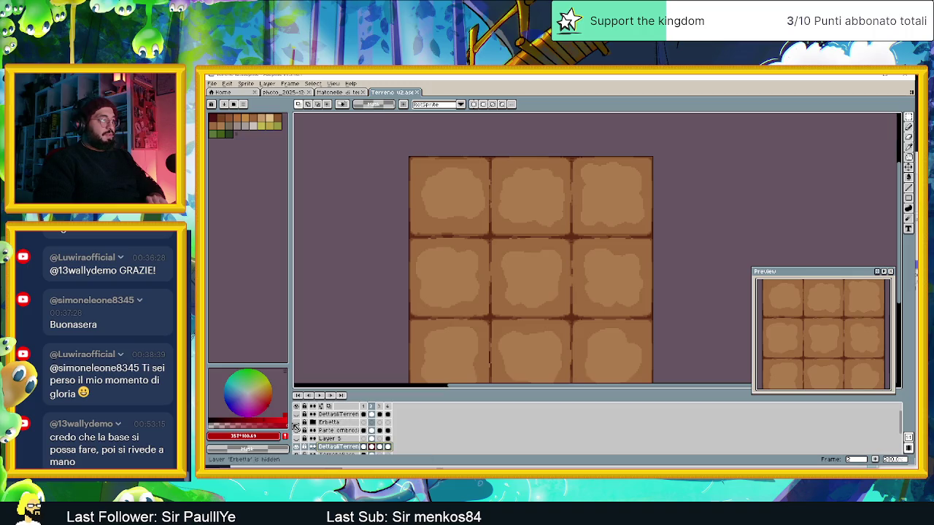
{"action": "left_click", "coordinate": [299, 430]}
{"action": "left_click", "coordinate": [297, 431]}
{"action": "left_click", "coordinate": [343, 414]}
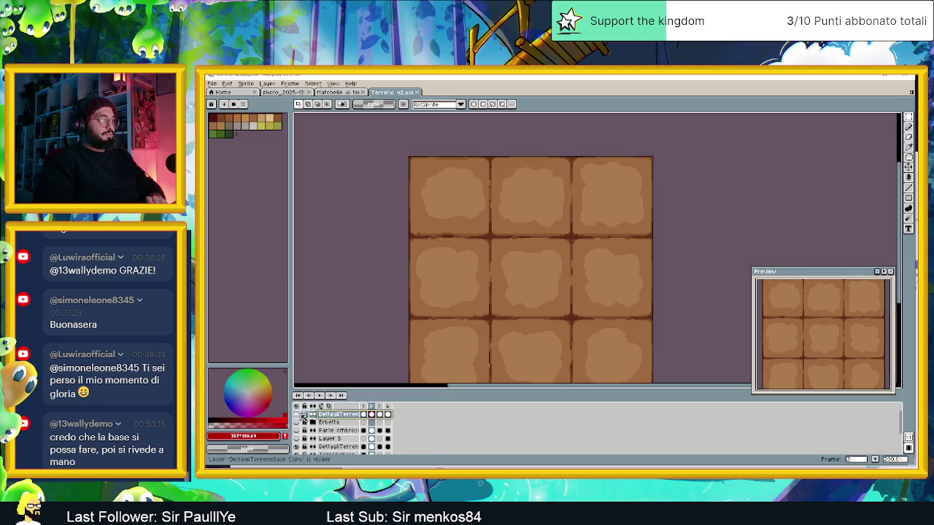
Toggle Erbetta, Layer 5 and Parte ombrosa visibility to compare the grass, then collapse Erbetta
{"action": "left_click", "coordinate": [297, 423]}
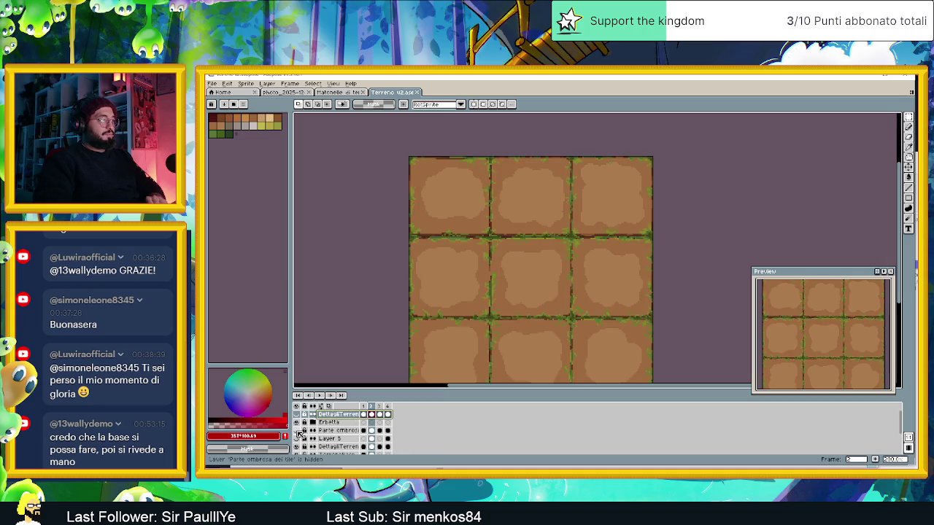
{"action": "left_click", "coordinate": [297, 439]}
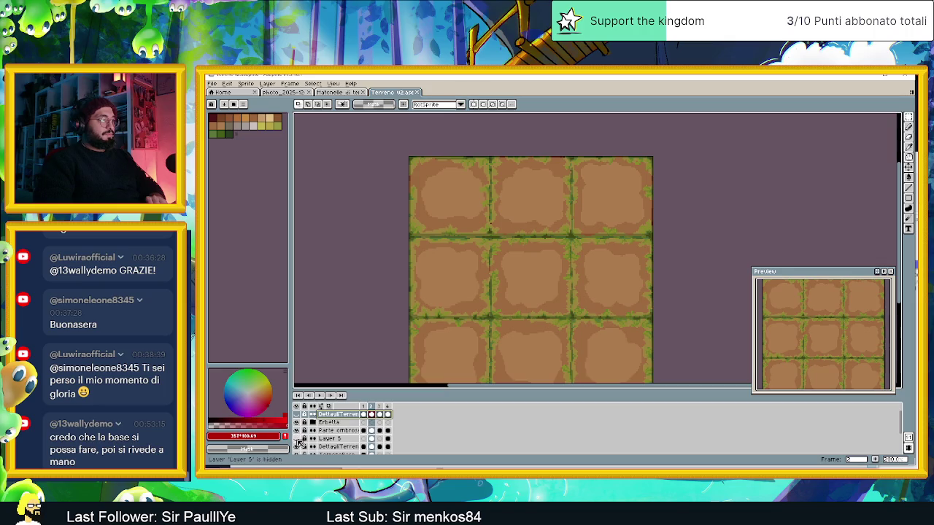
{"action": "left_click", "coordinate": [297, 441]}
{"action": "left_click", "coordinate": [298, 440]}
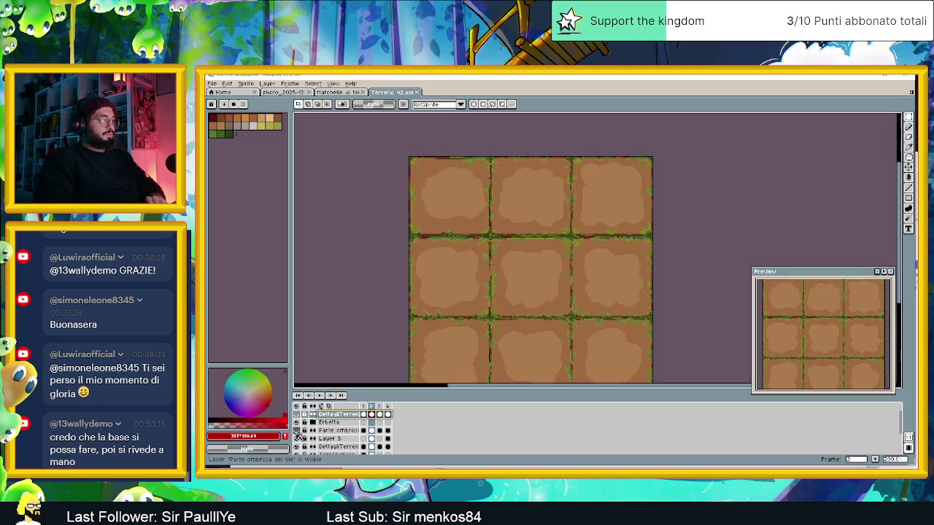
{"action": "left_click", "coordinate": [312, 423]}
{"action": "left_click", "coordinate": [297, 431]}
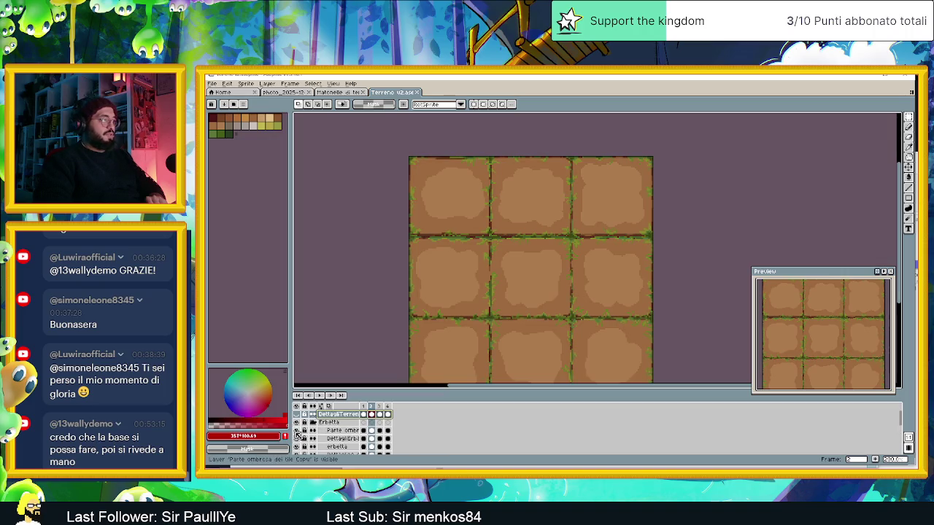
{"action": "left_click", "coordinate": [297, 422]}
{"action": "left_click", "coordinate": [313, 422]}
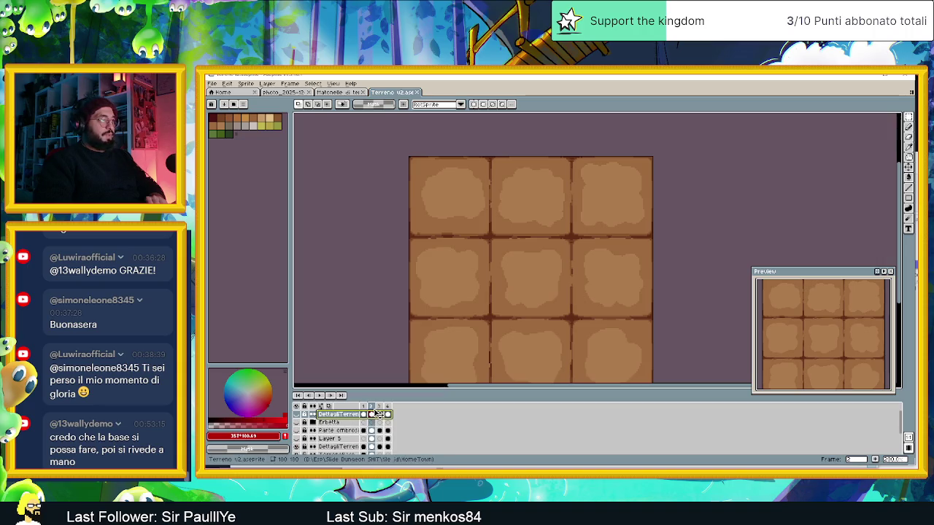
Add a new frame and move frame 3 after frame 4
{"action": "left_click", "coordinate": [371, 414]}
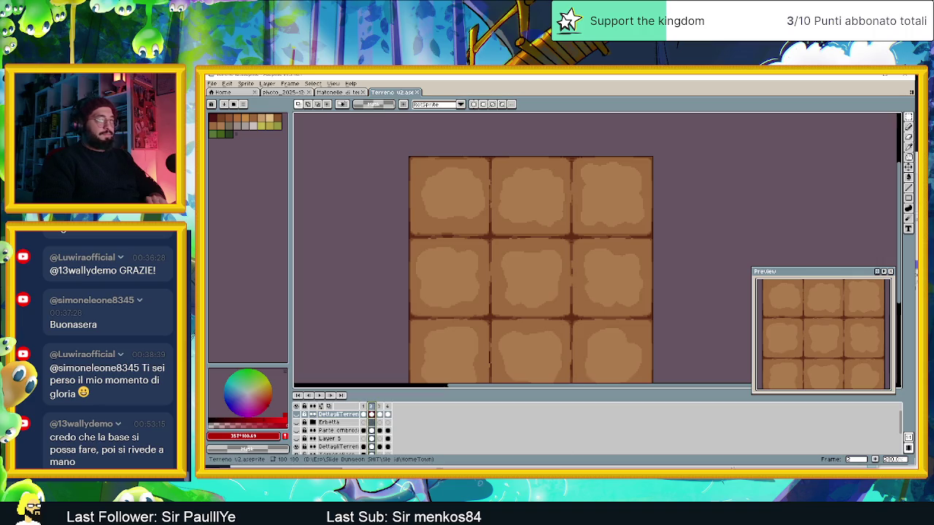
{"action": "left_click", "coordinate": [876, 460]}
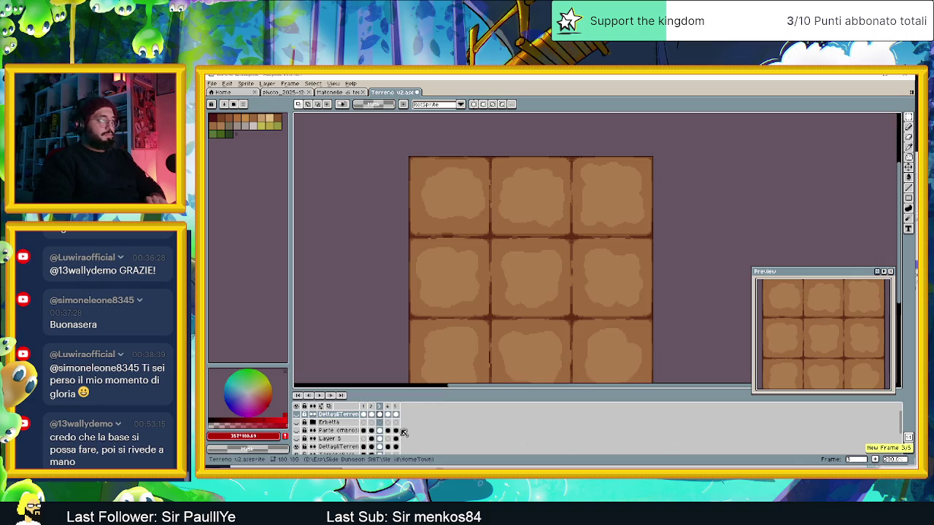
{"action": "left_click", "coordinate": [380, 407]}
{"action": "left_click_drag", "start_coordinate": [379, 410], "coordinate": [405, 413]}
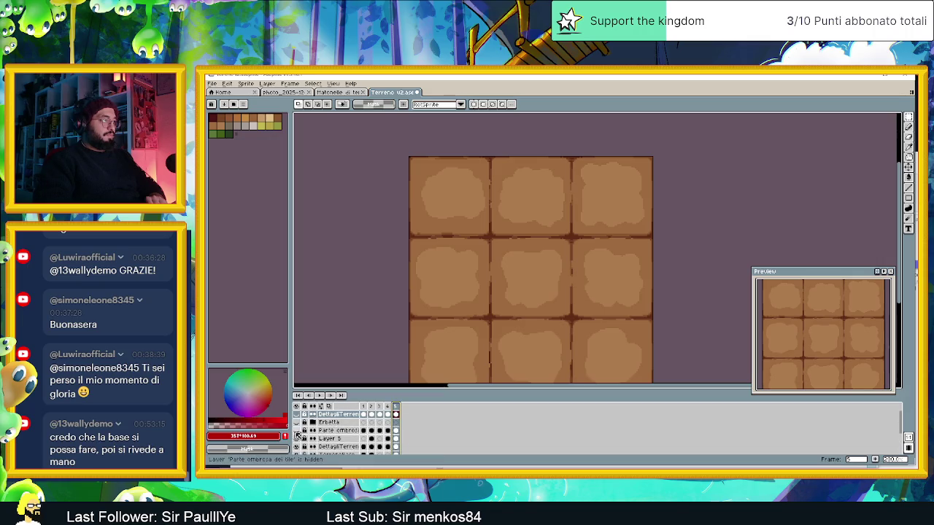
Show the Erbetta grass and Parte ombrosa seam shading again to check the tiles
{"action": "left_click", "coordinate": [296, 423]}
{"action": "left_click", "coordinate": [297, 431]}
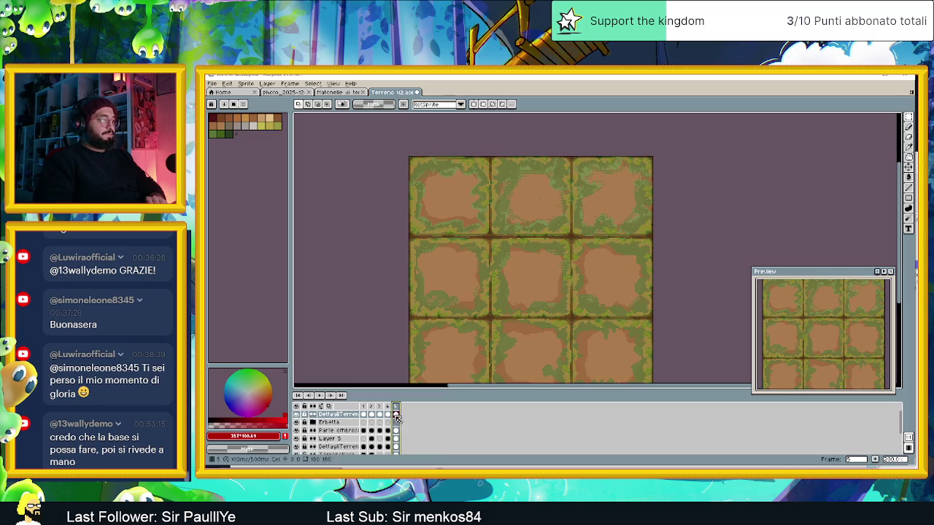
{"action": "scroll", "coordinate": [571, 227], "scroll_direction": "up", "scroll_amount": 2}
{"action": "scroll", "coordinate": [554, 256], "scroll_direction": "up", "scroll_amount": 1}
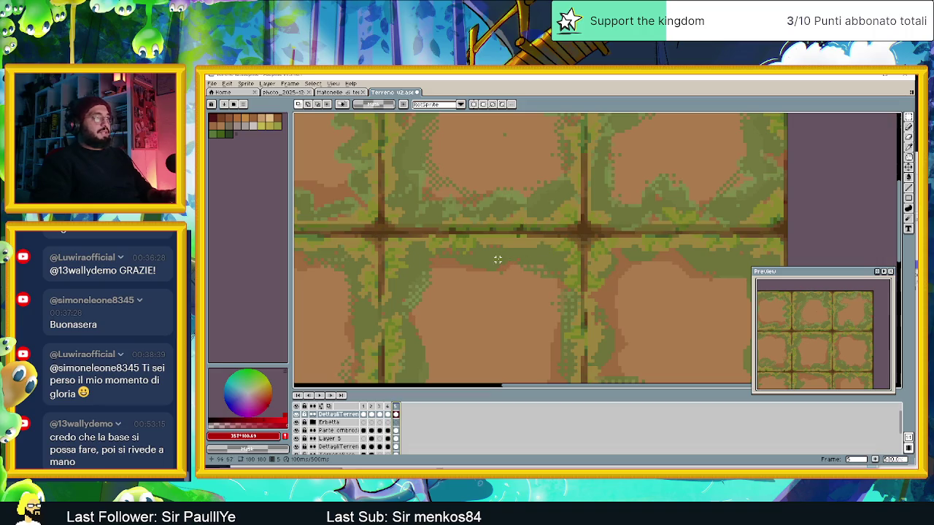
{"action": "scroll", "coordinate": [497, 292], "scroll_direction": "down", "scroll_amount": 1}
{"action": "scroll", "coordinate": [497, 292], "scroll_direction": "down", "scroll_amount": 1}
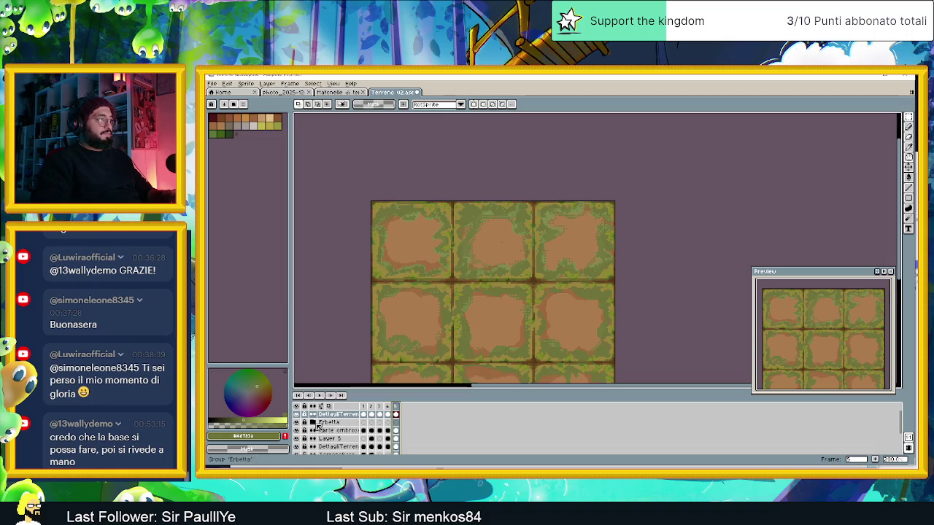
Unlock DettagliTerrenoBase Copy and hide Erbetta, Parte ombrosa and Layer 5 grass
{"action": "left_click", "coordinate": [396, 422]}
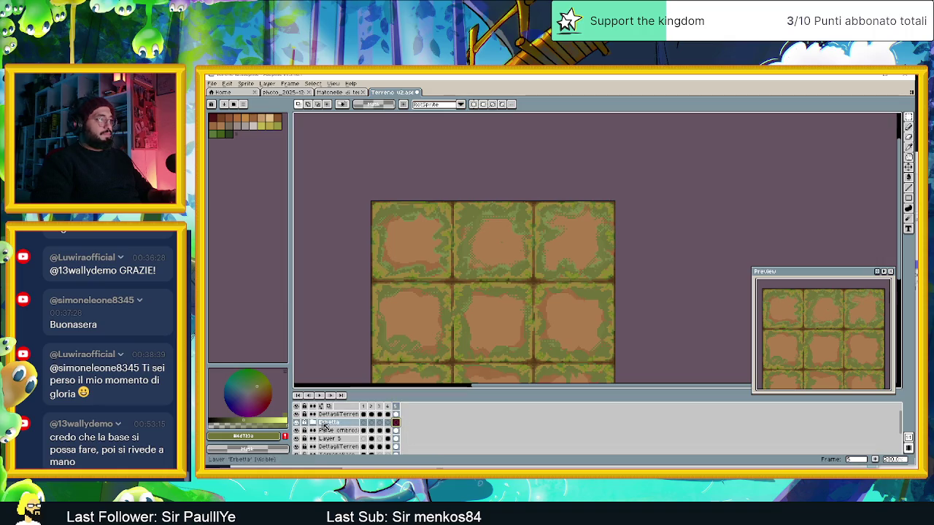
{"action": "left_click", "coordinate": [297, 422]}
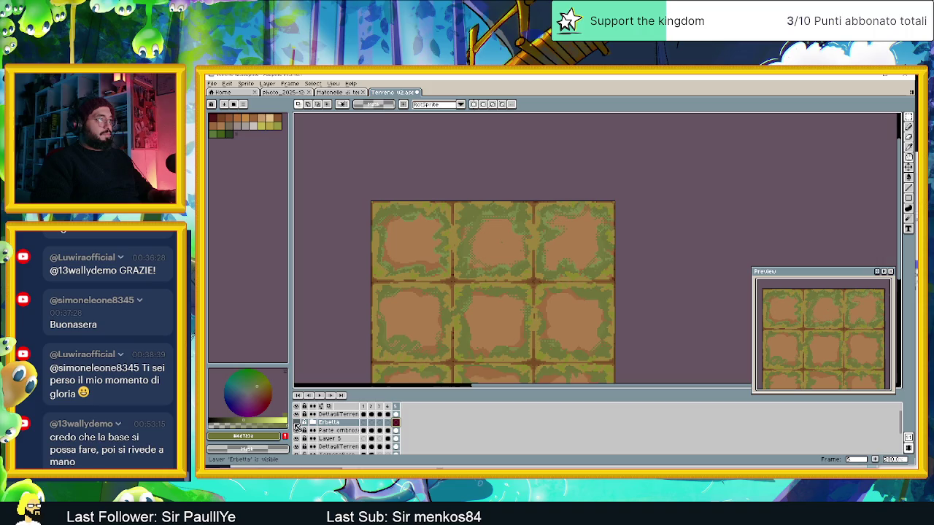
{"action": "left_click", "coordinate": [304, 414]}
{"action": "left_click", "coordinate": [298, 415]}
{"action": "left_click", "coordinate": [298, 415]}
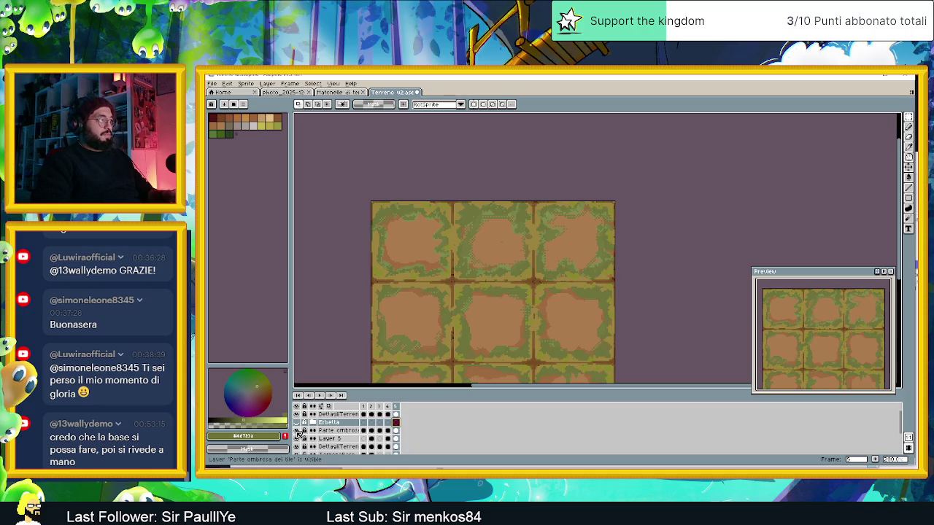
{"action": "left_click", "coordinate": [299, 431]}
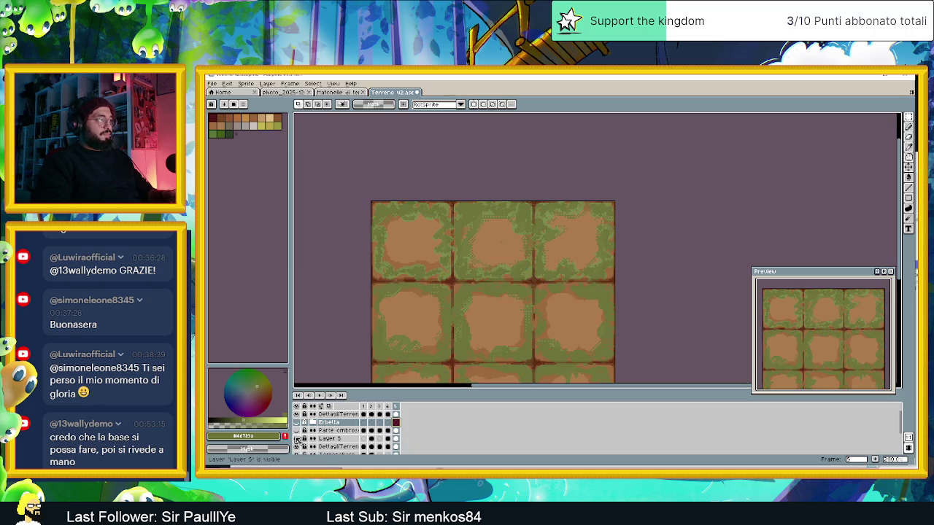
{"action": "left_click", "coordinate": [298, 439]}
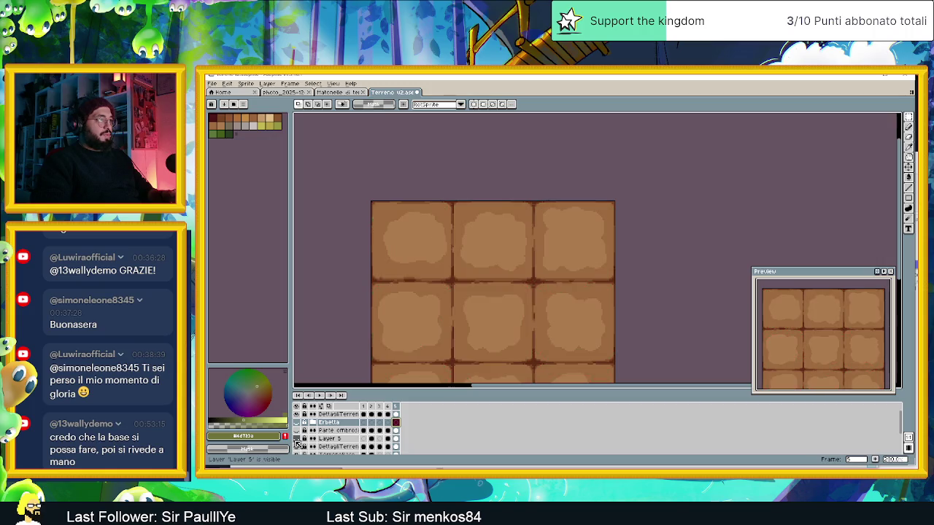
{"action": "left_click", "coordinate": [297, 439]}
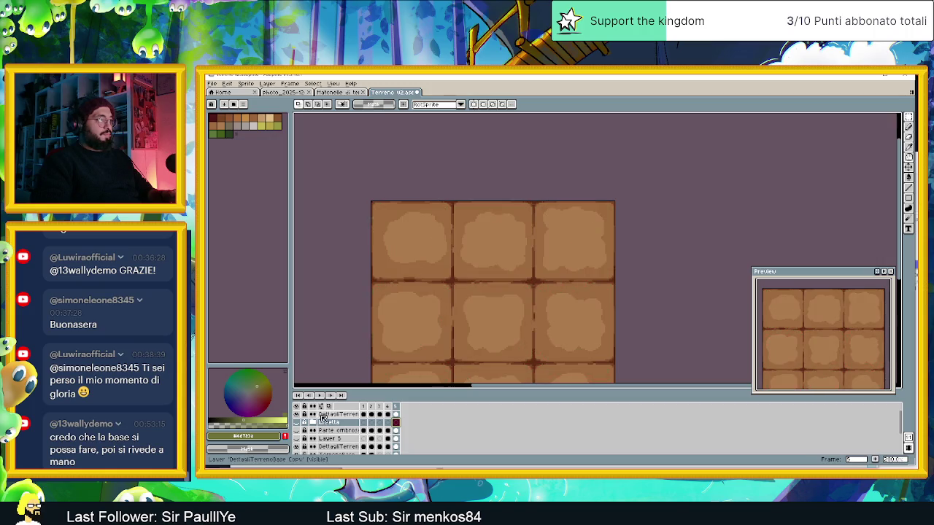
Add a new empty layer and name it 'Full tile erba'
{"action": "right_click", "coordinate": [328, 422]}
{"action": "mouse_move", "coordinate": [340, 411]}
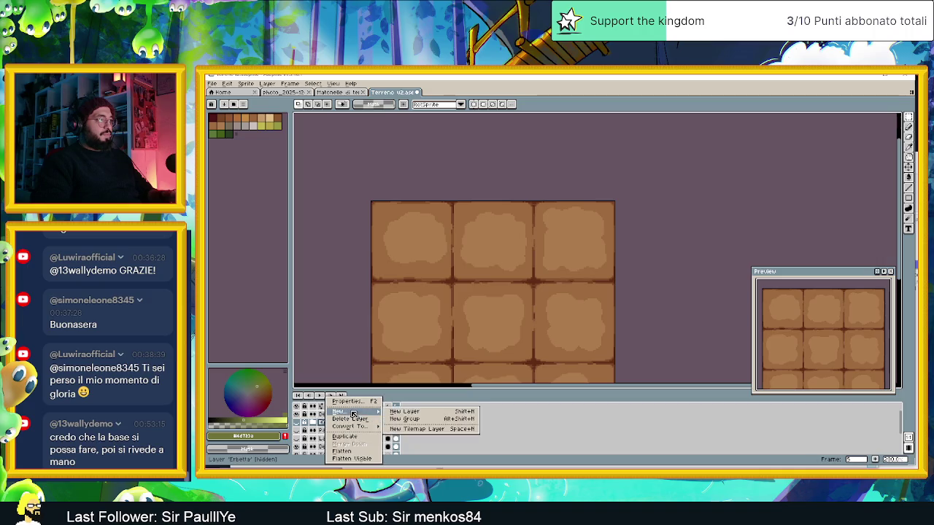
{"action": "left_click", "coordinate": [394, 413]}
{"action": "double_click", "coordinate": [332, 422]}
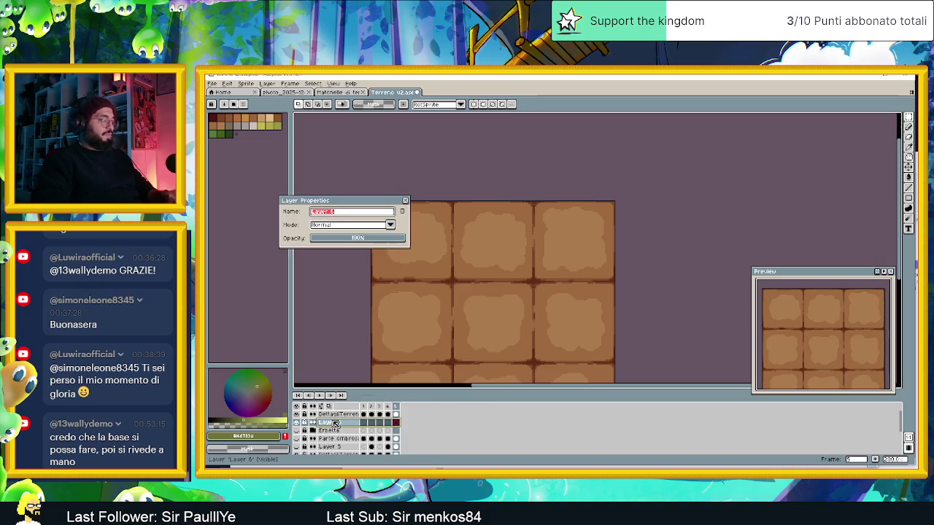
{"action": "type", "text": "Full tile"}
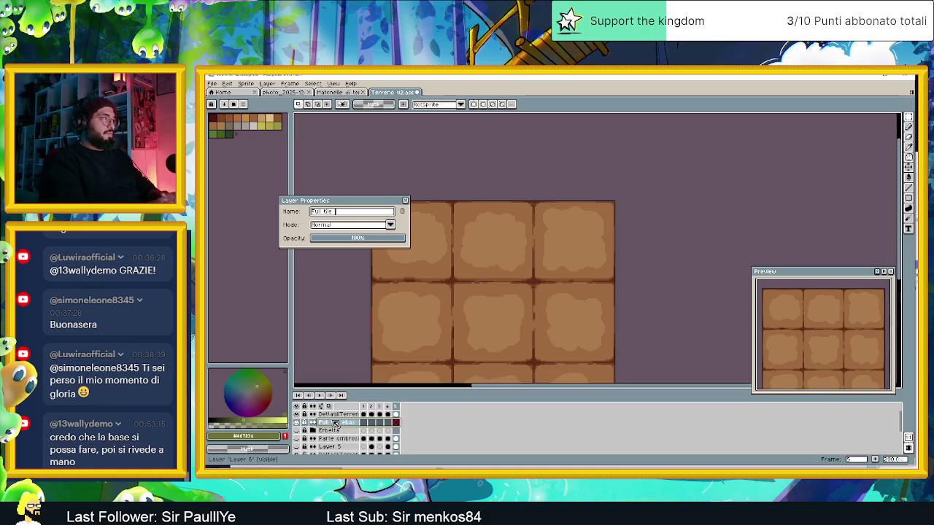
{"action": "type", "text": "rba"}
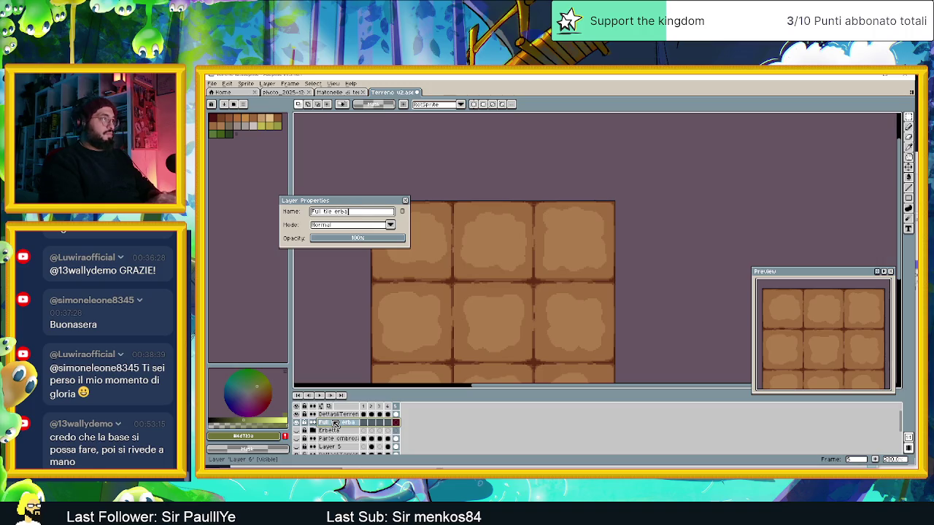
{"action": "key", "text": "Return"}
Draw thin green lines with the Line Tool along the top, right, bottom and left tile edges
{"action": "scroll", "coordinate": [402, 245], "scroll_direction": "up", "scroll_amount": 2}
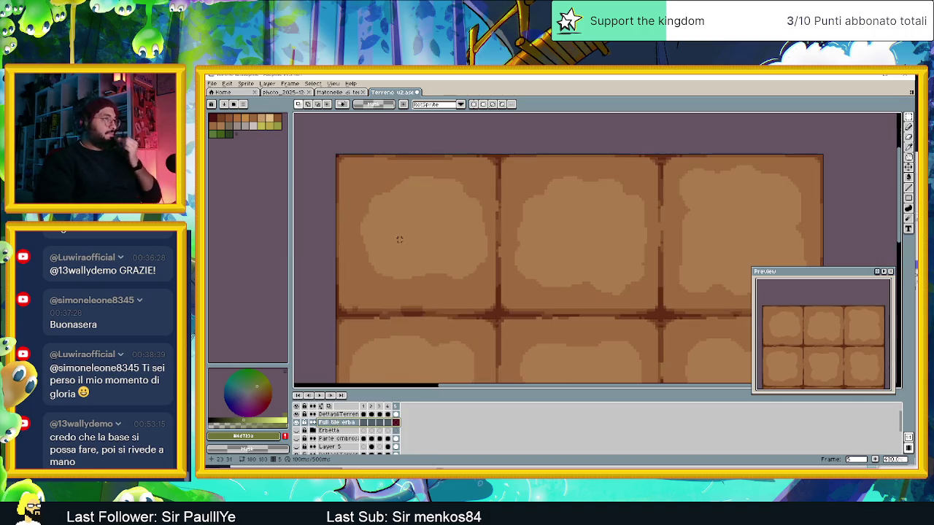
{"action": "scroll", "coordinate": [399, 239], "scroll_direction": "up", "scroll_amount": 1}
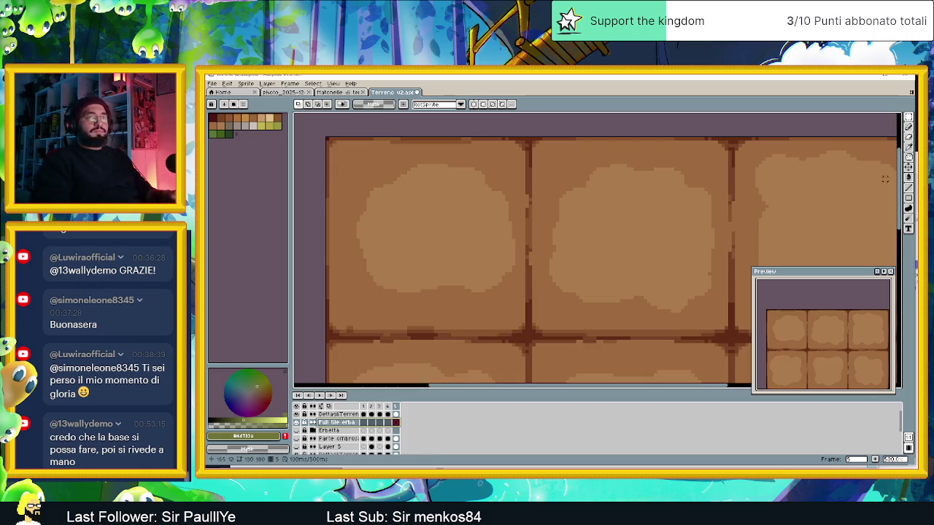
{"action": "left_click", "coordinate": [908, 188]}
{"action": "scroll", "coordinate": [350, 157], "scroll_direction": "up", "scroll_amount": 1}
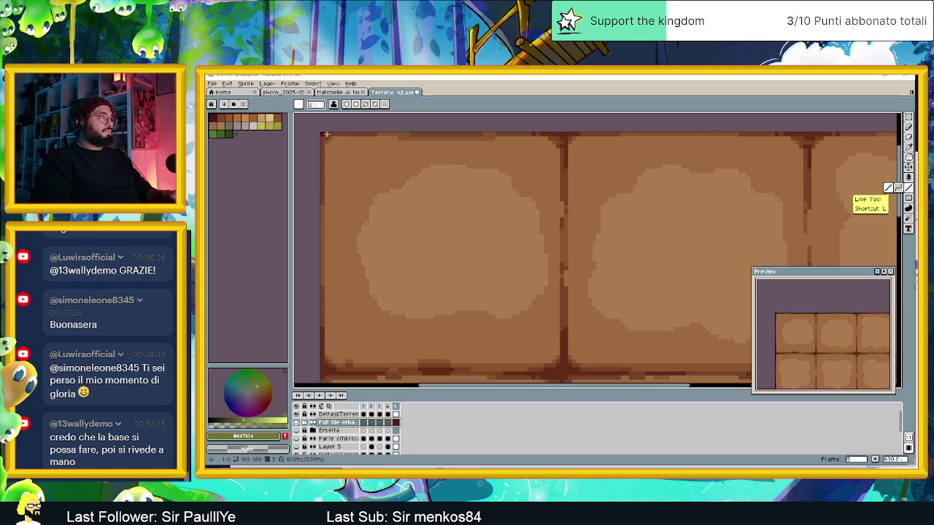
{"action": "left_click", "coordinate": [329, 137]}
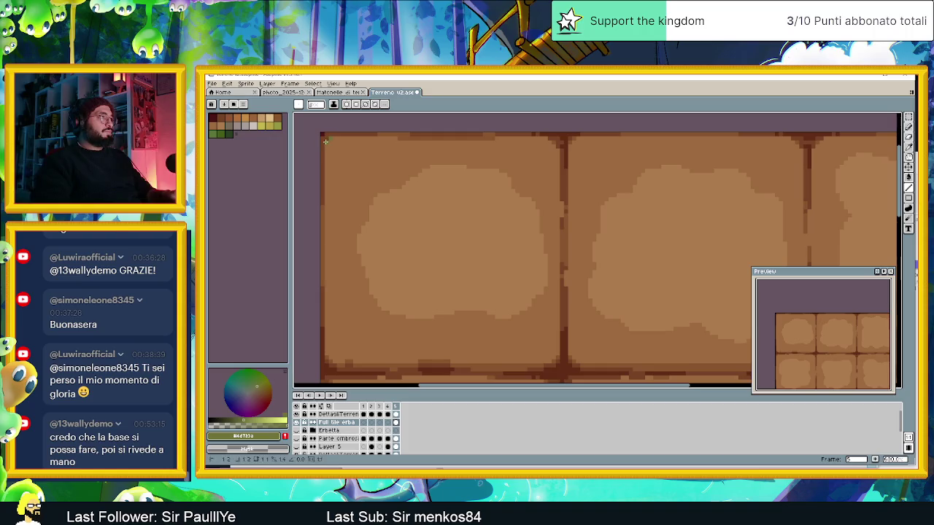
{"action": "left_click_drag", "start_coordinate": [338, 137], "coordinate": [363, 138]}
{"action": "left_click_drag", "start_coordinate": [439, 142], "coordinate": [494, 139]}
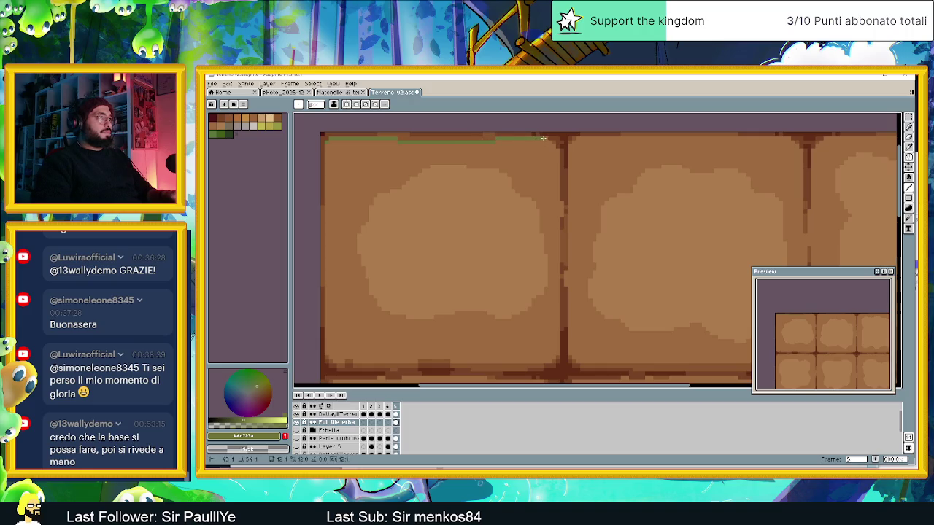
{"action": "left_click_drag", "start_coordinate": [559, 150], "coordinate": [553, 291]}
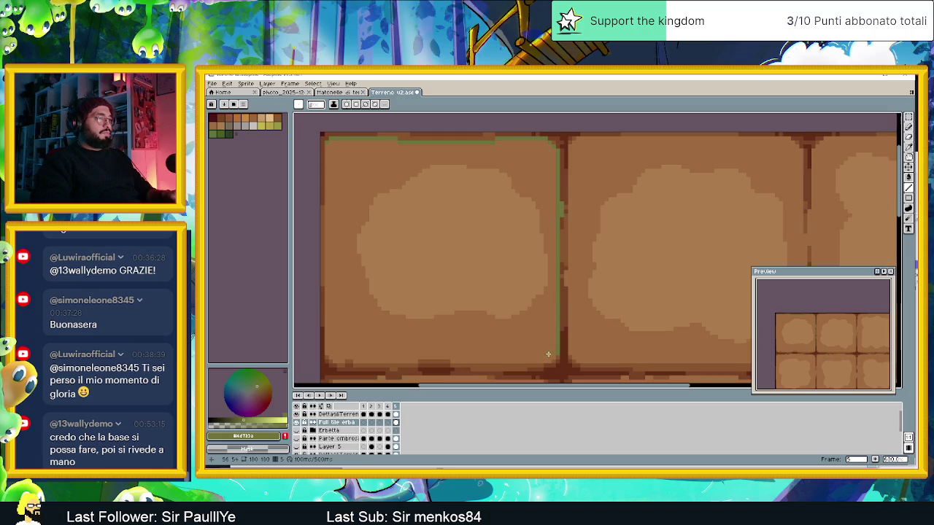
{"action": "left_click_drag", "start_coordinate": [452, 361], "coordinate": [451, 360]}
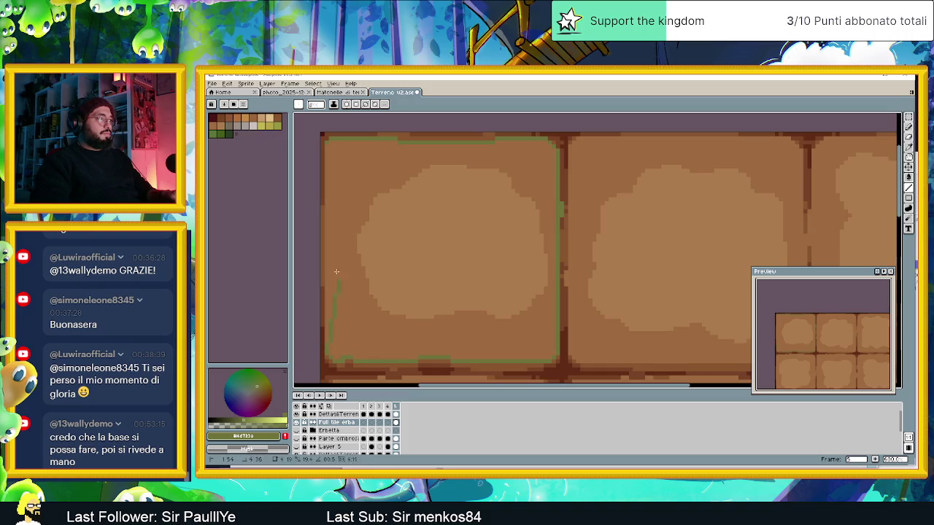
{"action": "left_click_drag", "start_coordinate": [337, 279], "coordinate": [325, 141]}
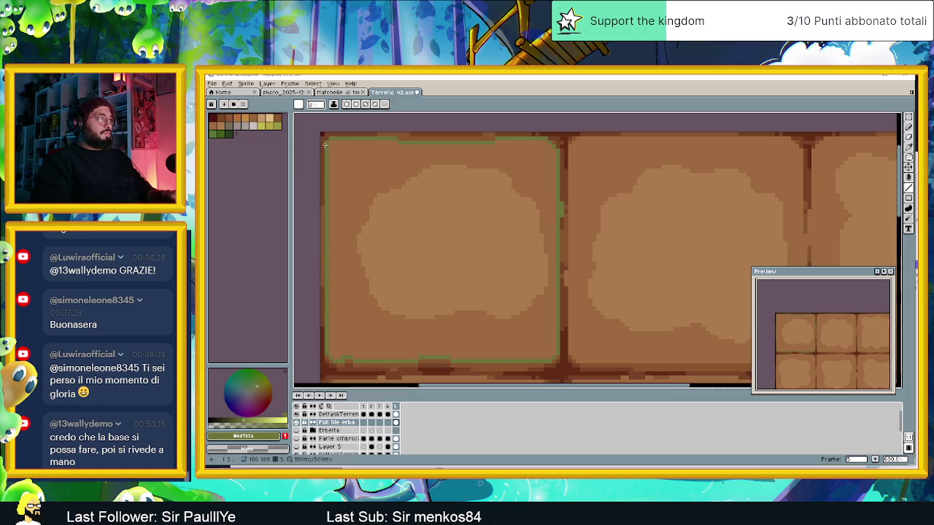
Paint-bucket fill the inside of the green-outlined top-left tile
{"action": "key", "text": "g"}
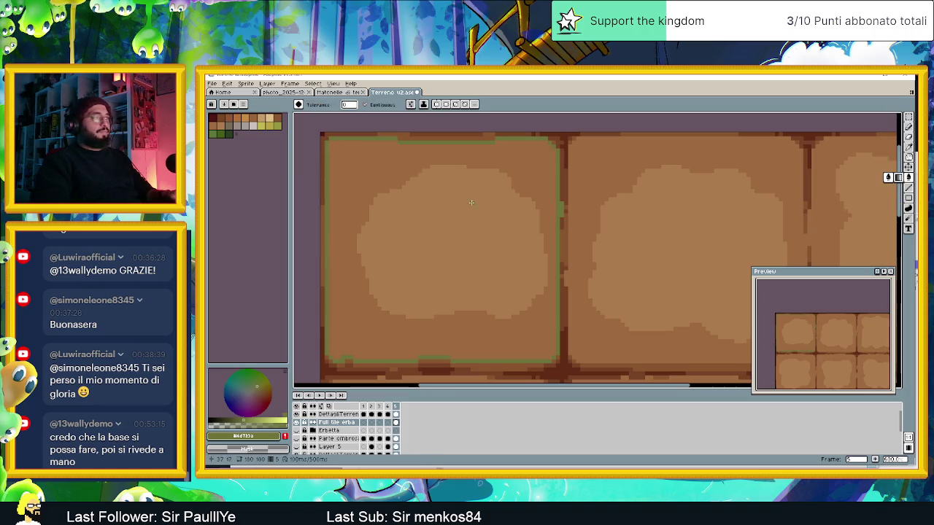
{"action": "left_click", "coordinate": [472, 204]}
{"action": "scroll", "coordinate": [535, 254], "scroll_direction": "down", "scroll_amount": 3}
{"action": "scroll", "coordinate": [535, 255], "scroll_direction": "down", "scroll_amount": 3}
{"action": "scroll", "coordinate": [535, 254], "scroll_direction": "up", "scroll_amount": 1}
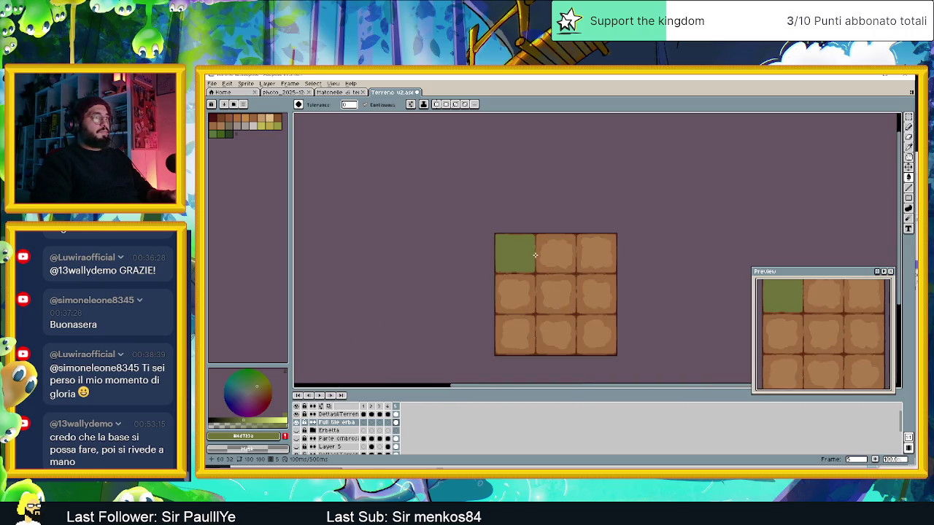
{"action": "scroll", "coordinate": [535, 254], "scroll_direction": "up", "scroll_amount": 1}
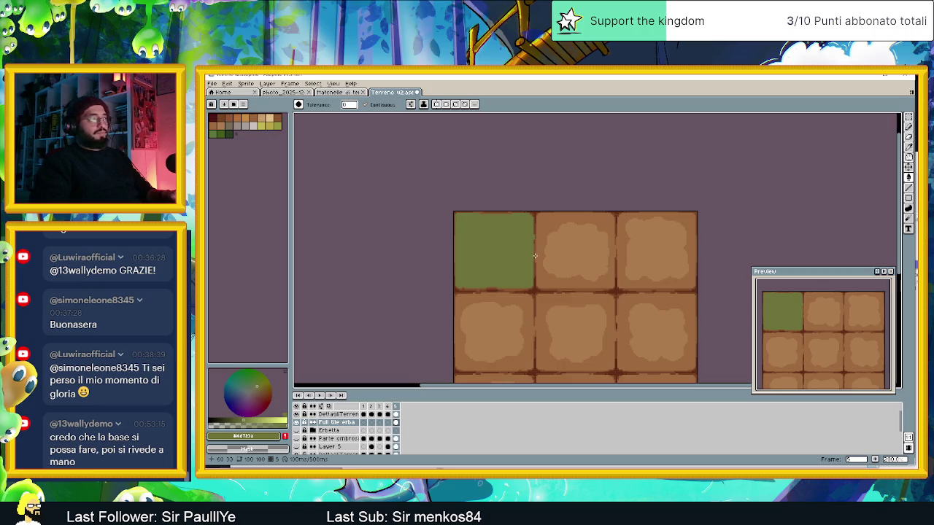
{"action": "scroll", "coordinate": [491, 254], "scroll_direction": "up", "scroll_amount": 1}
{"action": "scroll", "coordinate": [491, 254], "scroll_direction": "up", "scroll_amount": 1}
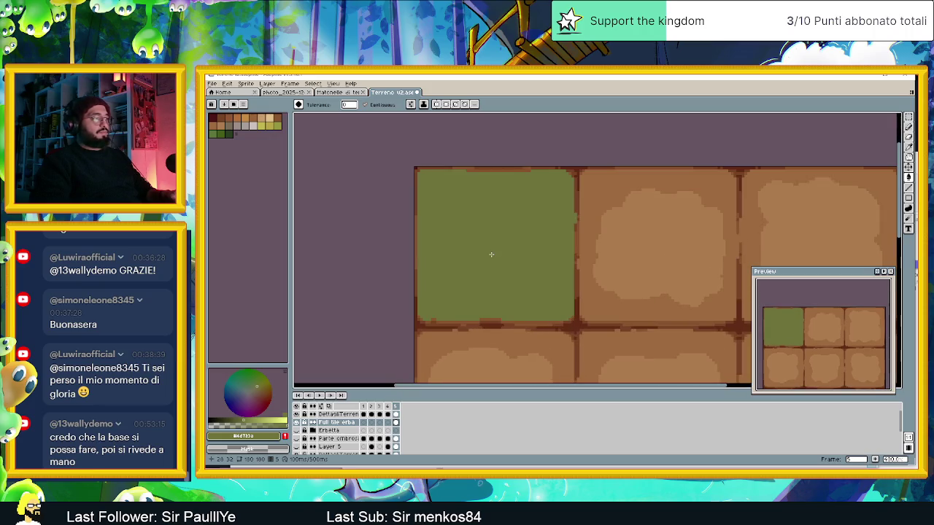
{"action": "scroll", "coordinate": [491, 254], "scroll_direction": "up", "scroll_amount": 1}
Pick a grass green and then a darker green swatch from the palette
{"action": "left_click", "coordinate": [525, 214], "text": "alt"}
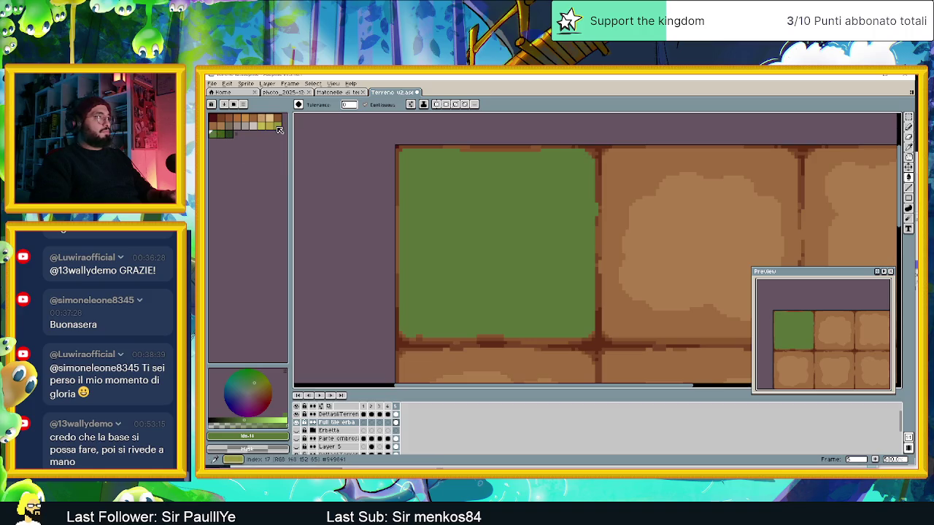
{"action": "scroll", "coordinate": [544, 216], "scroll_direction": "down", "scroll_amount": 2}
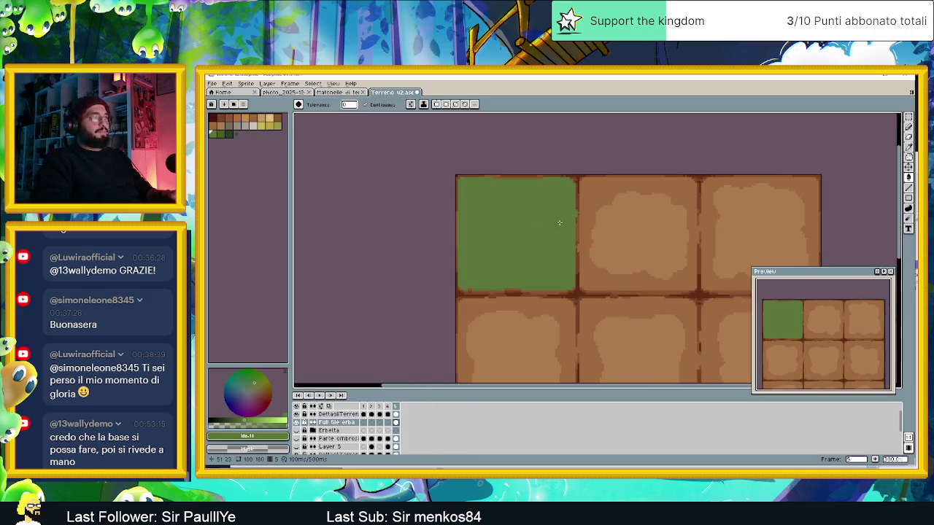
{"action": "scroll", "coordinate": [559, 222], "scroll_direction": "down", "scroll_amount": 3}
{"action": "scroll", "coordinate": [560, 222], "scroll_direction": "up", "scroll_amount": 2}
{"action": "scroll", "coordinate": [501, 233], "scroll_direction": "up", "scroll_amount": 1}
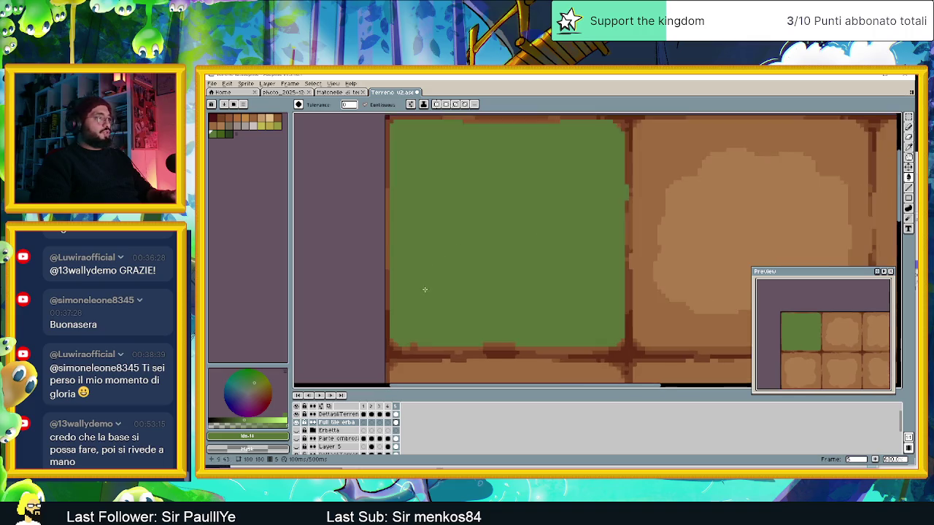
{"action": "scroll", "coordinate": [423, 288], "scroll_direction": "up", "scroll_amount": 1}
{"action": "scroll", "coordinate": [440, 298], "scroll_direction": "up", "scroll_amount": 1}
{"action": "left_click", "coordinate": [477, 169], "text": "alt"}
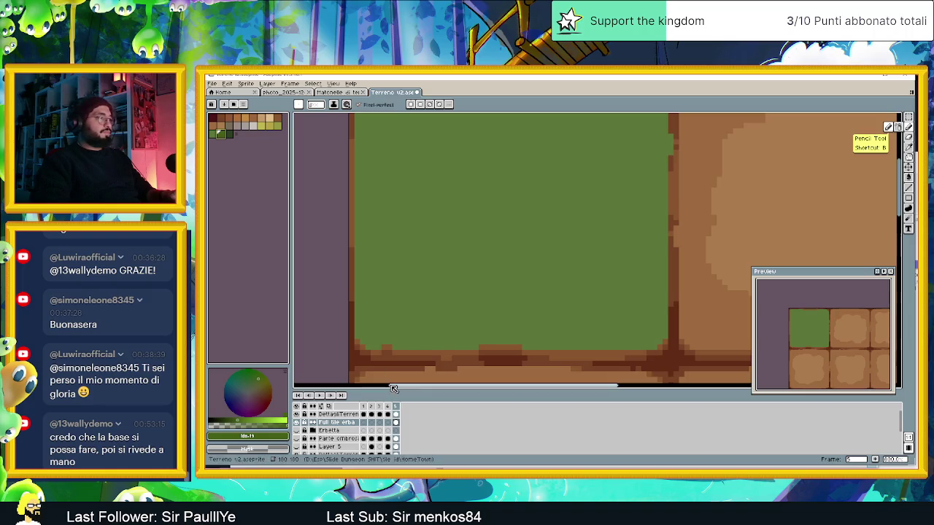
Add a new empty Layer 6 next to Full tile erba
{"action": "right_click", "coordinate": [330, 422]}
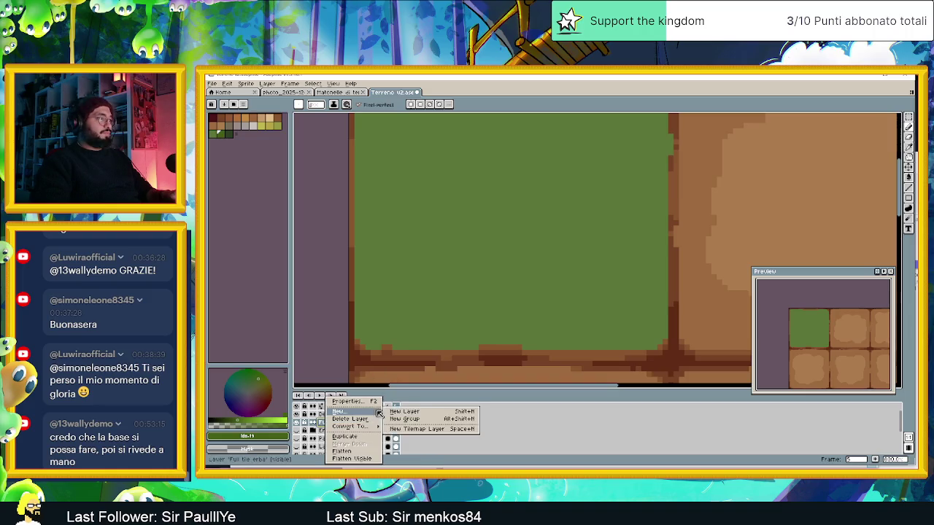
{"action": "left_click", "coordinate": [348, 427]}
{"action": "right_click", "coordinate": [348, 427]}
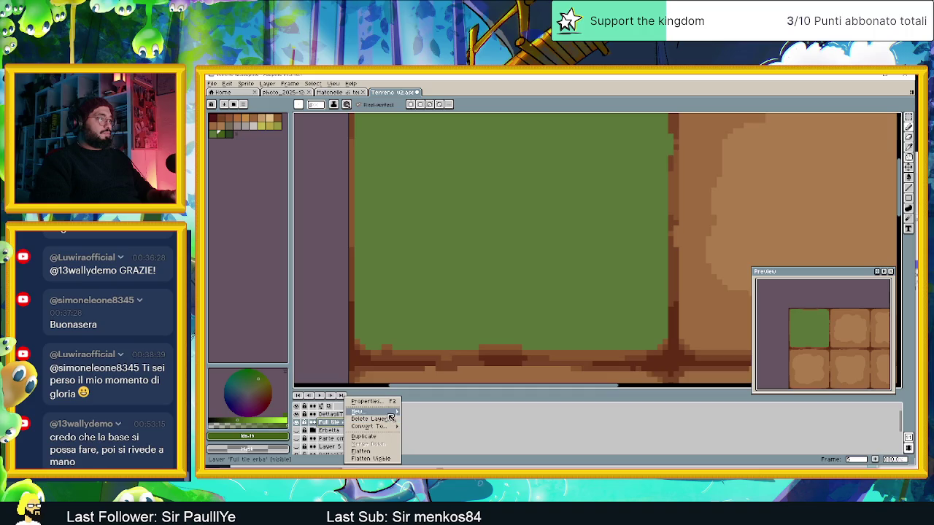
{"action": "left_click", "coordinate": [423, 411]}
Group Layer 6 with Full tile erba and name the group Erba full
{"action": "left_click_drag", "start_coordinate": [335, 433], "coordinate": [341, 425]}
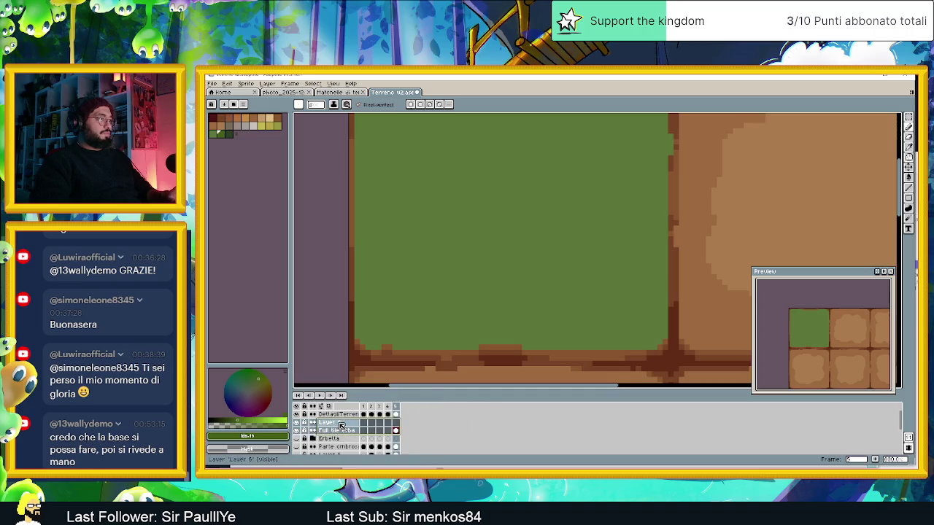
{"action": "right_click", "coordinate": [341, 425]}
{"action": "mouse_move", "coordinate": [362, 411]}
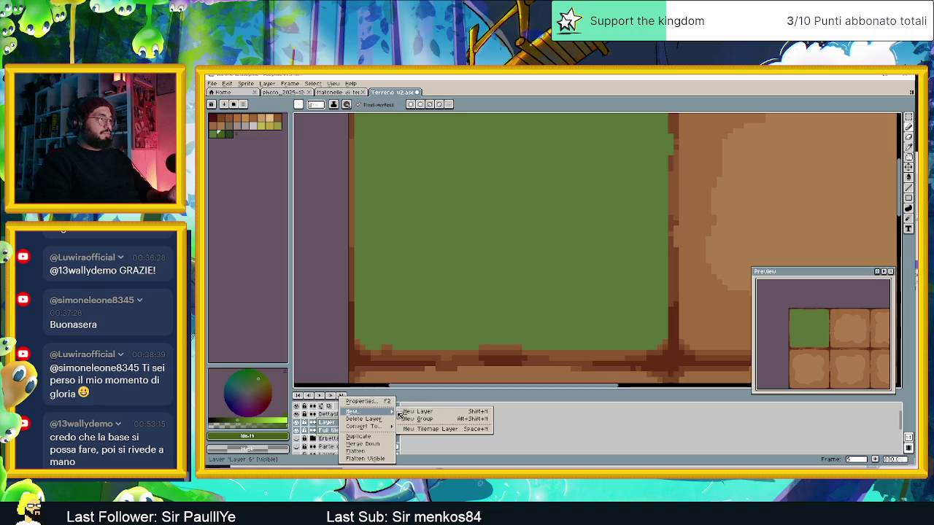
{"action": "left_click", "coordinate": [421, 420]}
{"action": "double_click", "coordinate": [335, 423]}
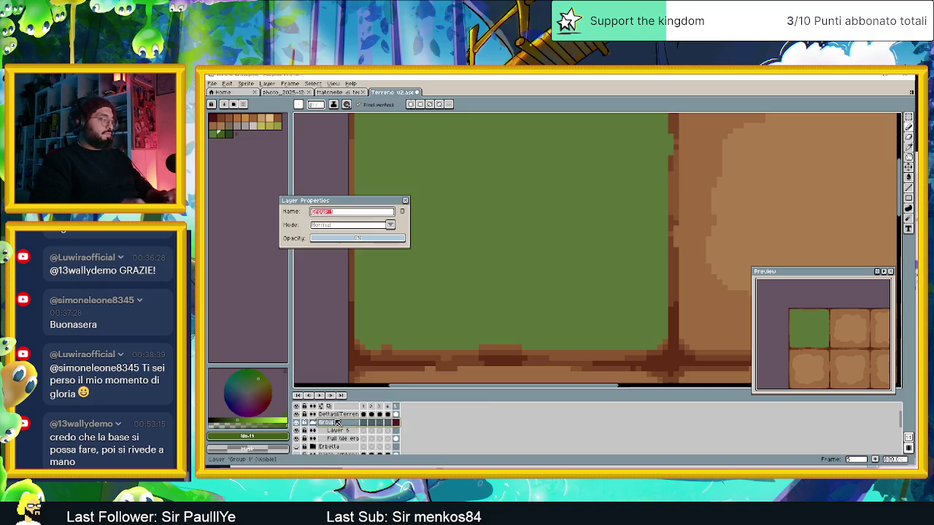
{"action": "type", "text": "Erba 1"}
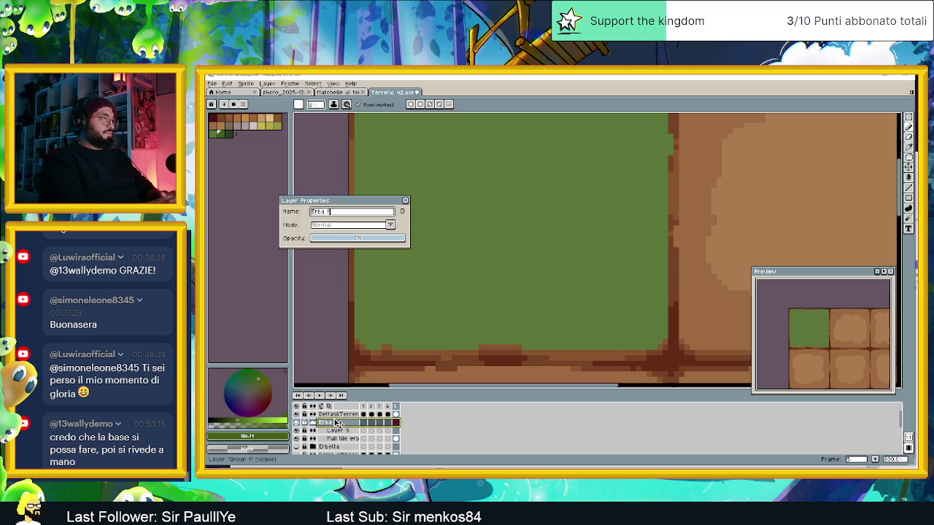
{"action": "type", "text": "Full"}
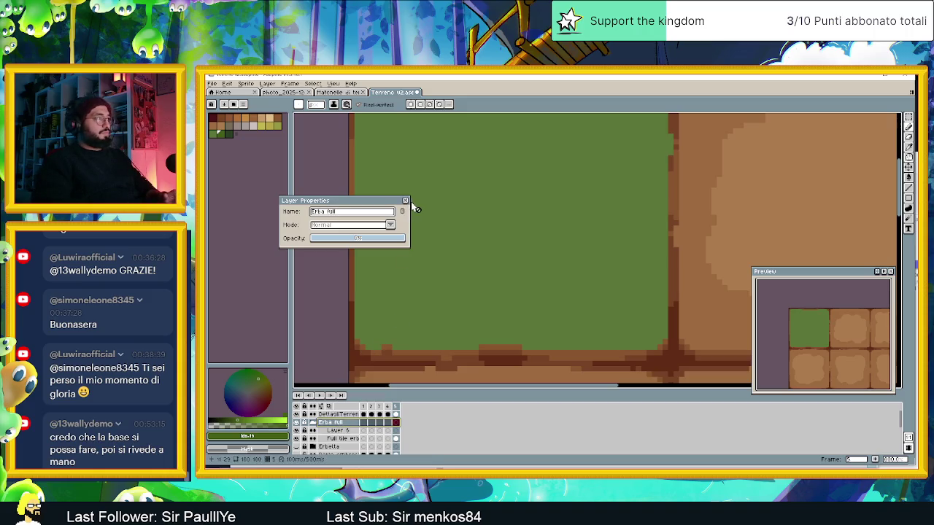
{"action": "left_click", "coordinate": [405, 200]}
Adjust the canvas zoom and make Layer 6 the active layer
{"action": "scroll", "coordinate": [452, 275], "scroll_direction": "down", "scroll_amount": 1}
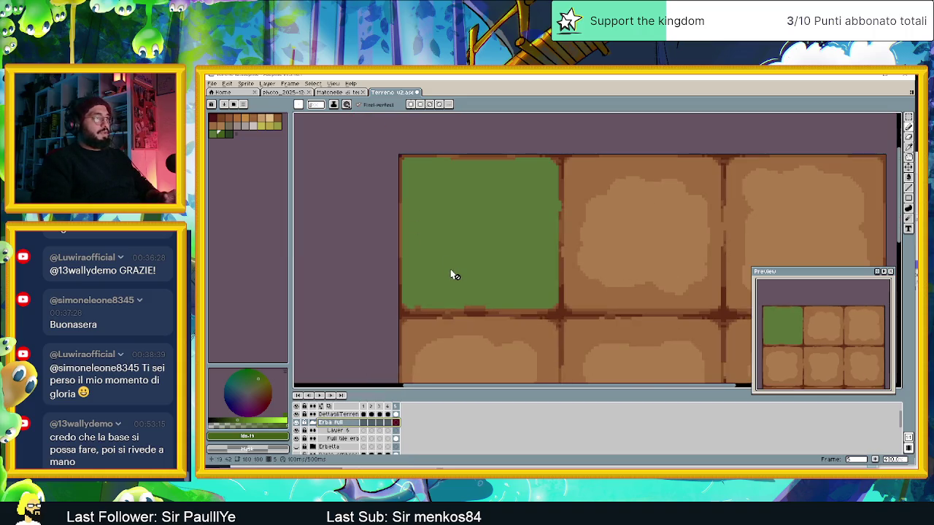
{"action": "scroll", "coordinate": [452, 275], "scroll_direction": "down", "scroll_amount": 1}
{"action": "scroll", "coordinate": [452, 275], "scroll_direction": "up", "scroll_amount": 1}
{"action": "scroll", "coordinate": [450, 279], "scroll_direction": "down", "scroll_amount": 1}
{"action": "scroll", "coordinate": [437, 285], "scroll_direction": "up", "scroll_amount": 1}
{"action": "scroll", "coordinate": [440, 286], "scroll_direction": "up", "scroll_amount": 1}
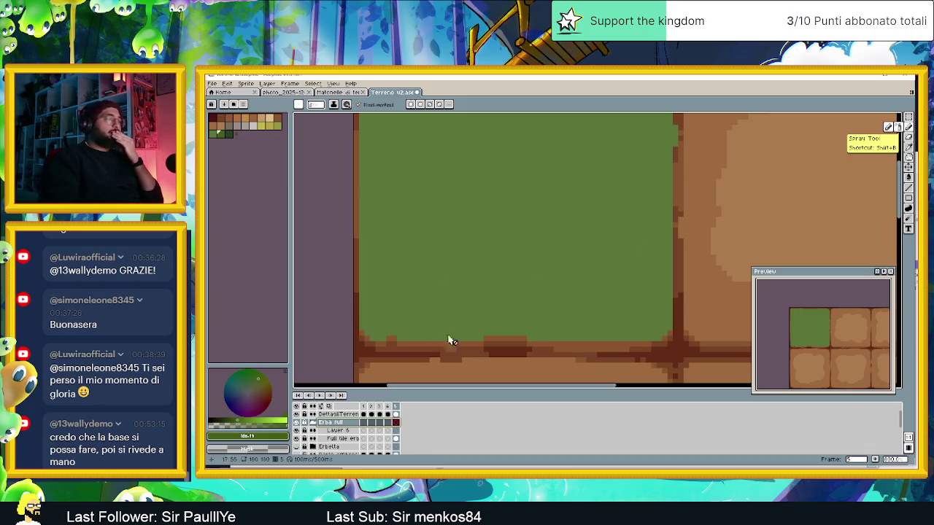
{"action": "left_click", "coordinate": [395, 431]}
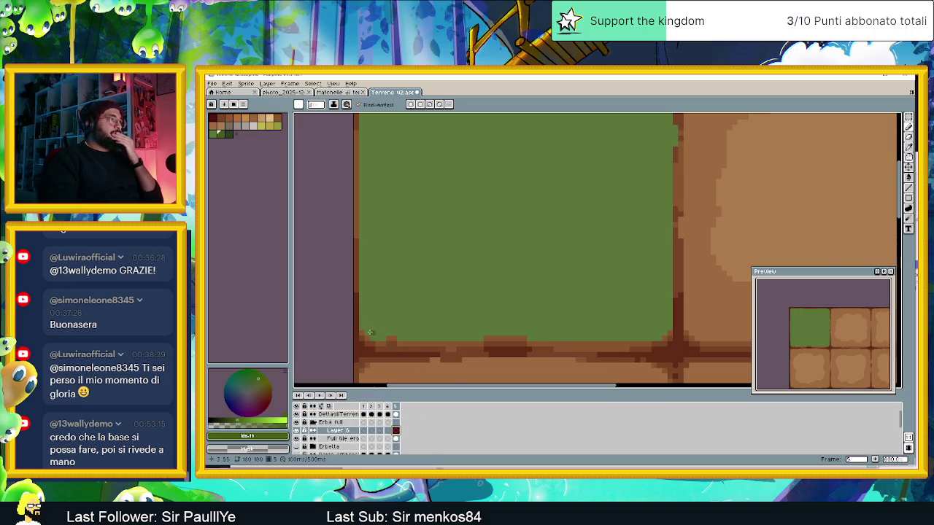
Dot dark-green grass pixels and a short column along the tile's lower-left edge on Layer 6
{"action": "scroll", "coordinate": [369, 332], "scroll_direction": "up", "scroll_amount": 1}
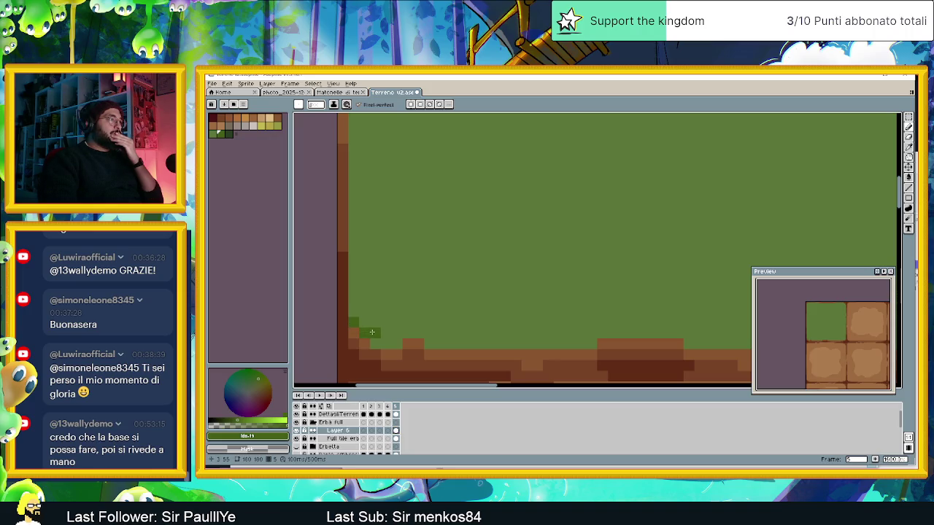
{"action": "left_click", "coordinate": [358, 313]}
{"action": "left_click", "coordinate": [365, 300]}
{"action": "left_click_drag", "start_coordinate": [364, 270], "coordinate": [361, 279]}
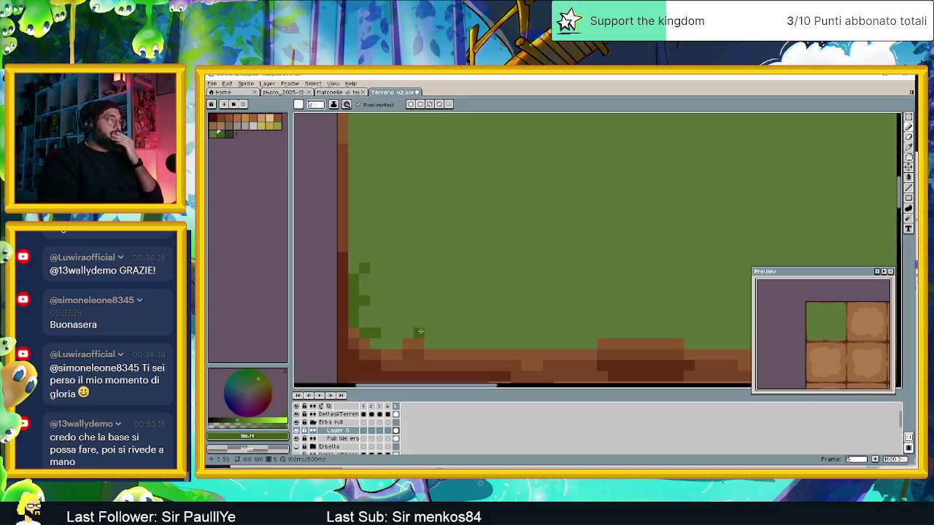
{"action": "left_click", "coordinate": [376, 292]}
{"action": "scroll", "coordinate": [460, 329], "scroll_direction": "down", "scroll_amount": 1}
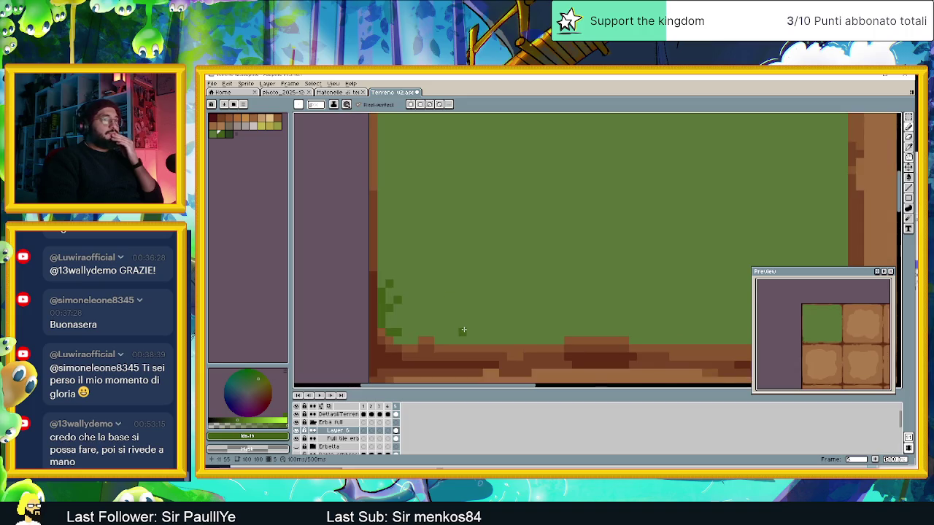
{"action": "scroll", "coordinate": [462, 329], "scroll_direction": "down", "scroll_amount": 1}
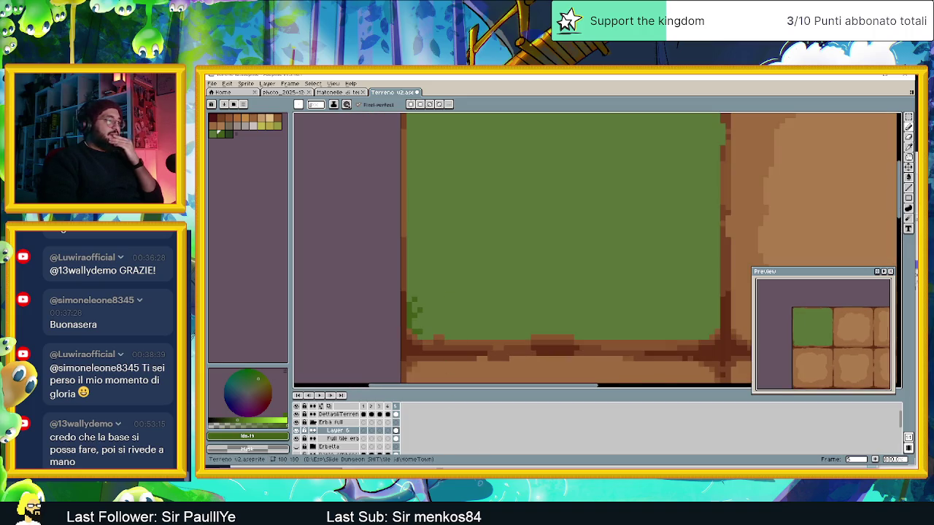
{"action": "key", "text": "alt+Tab"}
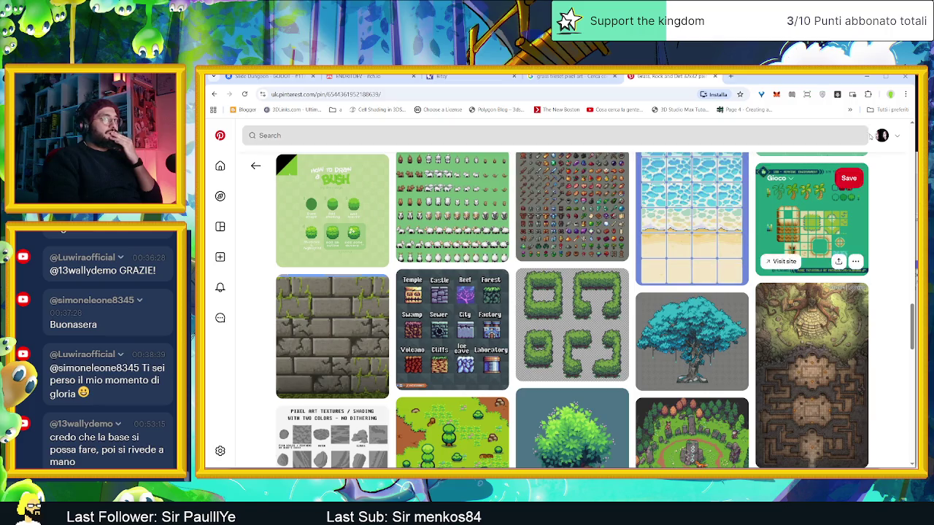
View the Gioco board's dirt-and-grass Grass pin enlarged as reference, then return to Aseprite
{"action": "left_click", "coordinate": [899, 137]}
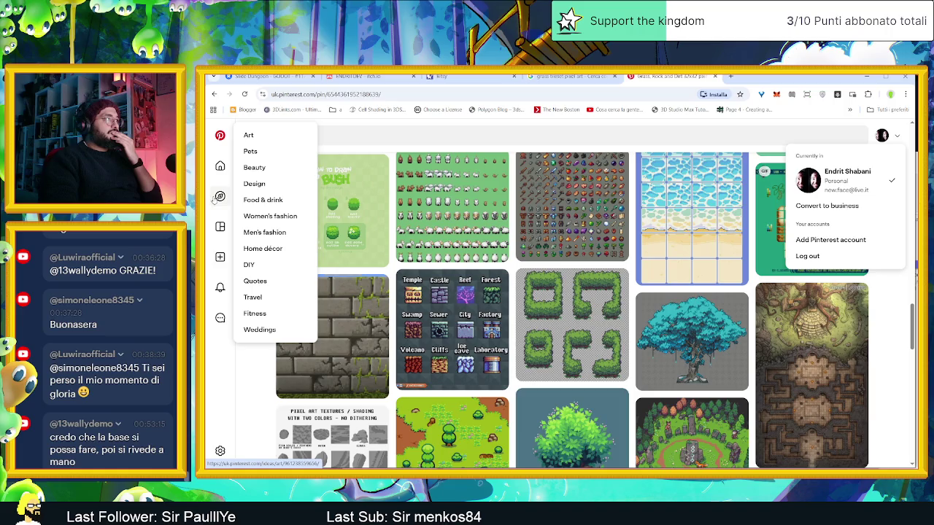
{"action": "left_click", "coordinate": [220, 227]}
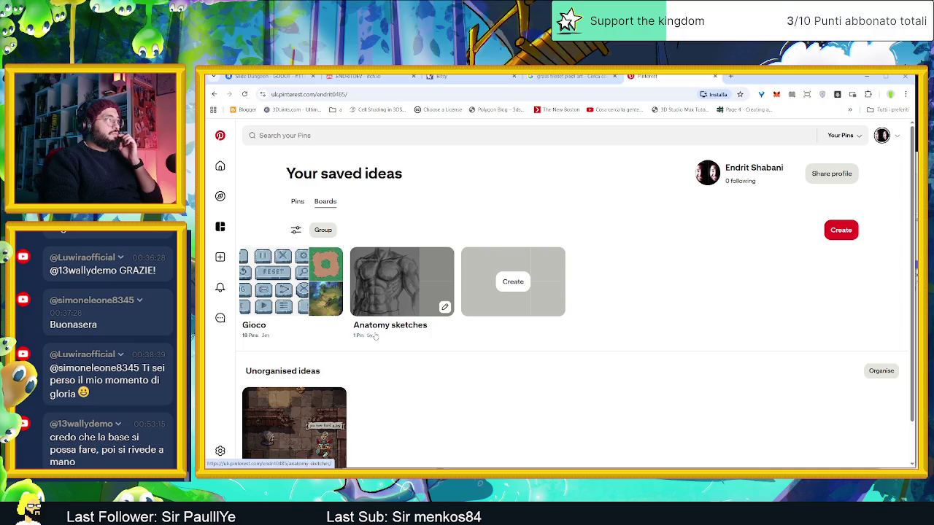
{"action": "left_click", "coordinate": [262, 324]}
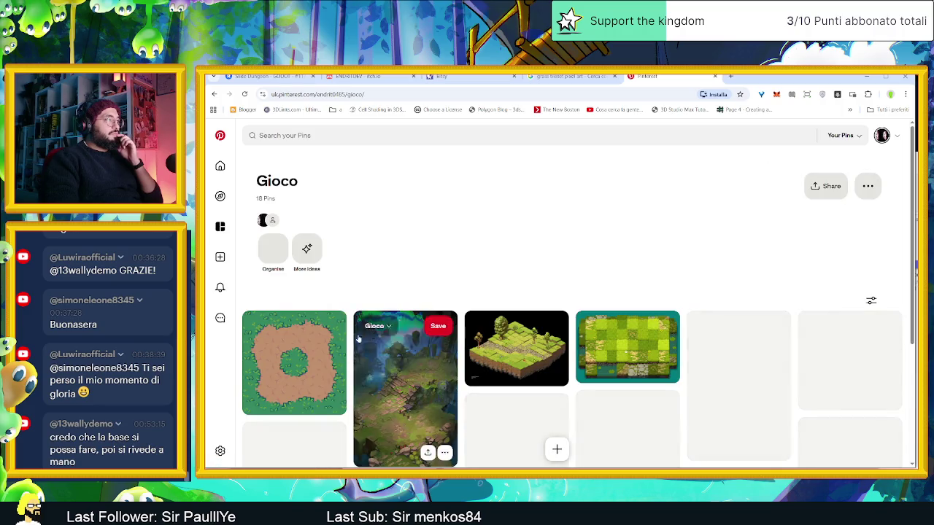
{"action": "left_click", "coordinate": [306, 359]}
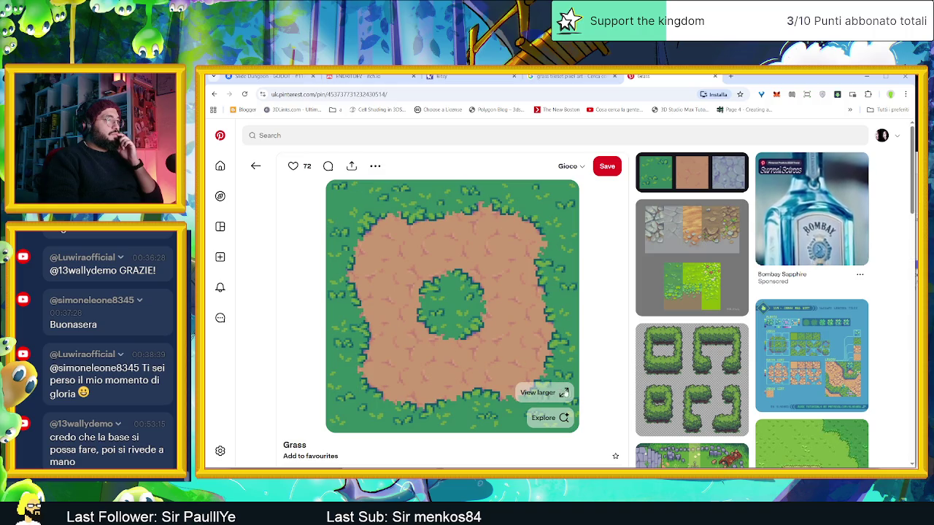
{"action": "left_click", "coordinate": [563, 392]}
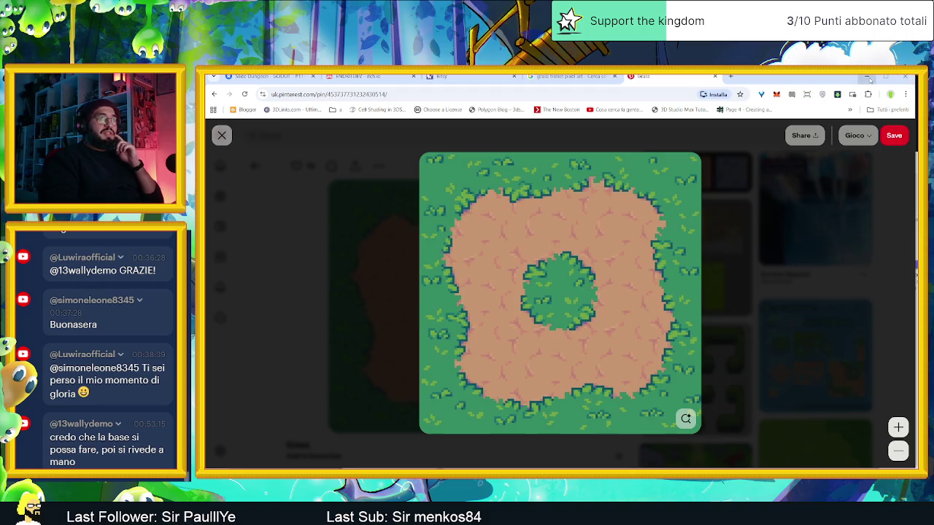
{"action": "key", "text": "alt+Tab"}
{"action": "scroll", "coordinate": [429, 260], "scroll_direction": "up", "scroll_amount": 2}
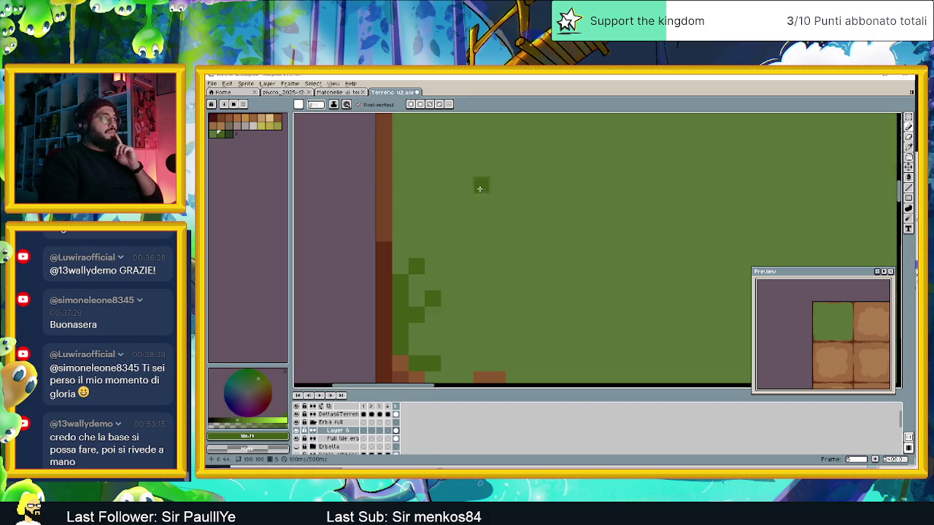
Turn lower-left dirt border pixels dark green, toggling Layer 6 visibility to compare
{"action": "scroll", "coordinate": [423, 227], "scroll_direction": "down", "scroll_amount": 2}
{"action": "scroll", "coordinate": [422, 227], "scroll_direction": "down", "scroll_amount": 2}
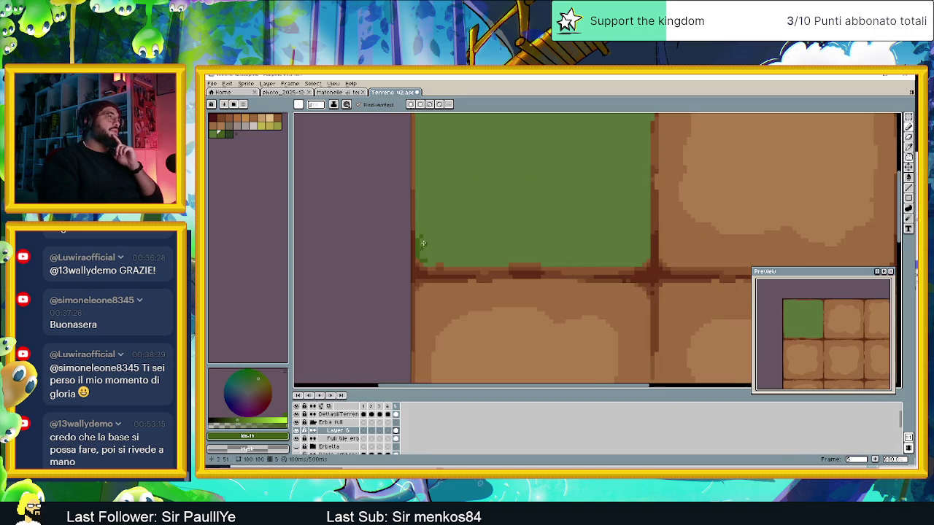
{"action": "scroll", "coordinate": [422, 243], "scroll_direction": "up", "scroll_amount": 2}
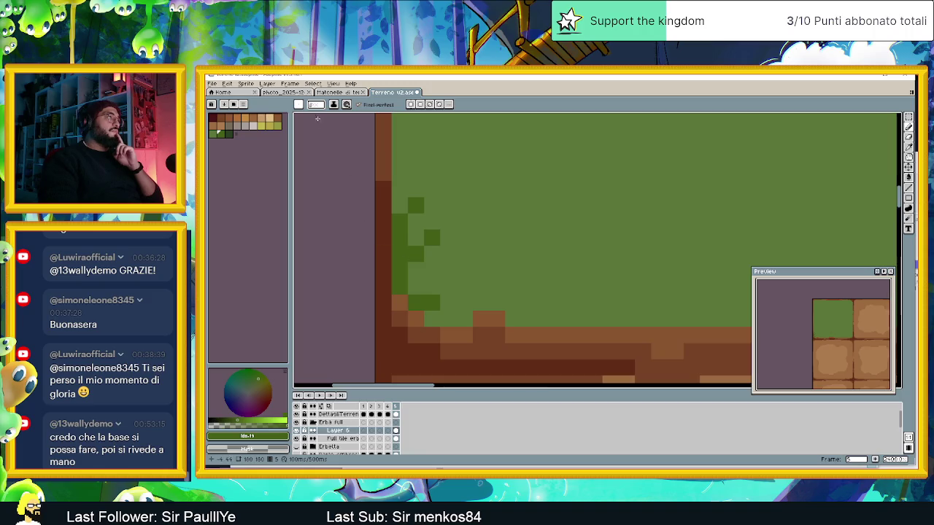
{"action": "left_click", "coordinate": [402, 193]}
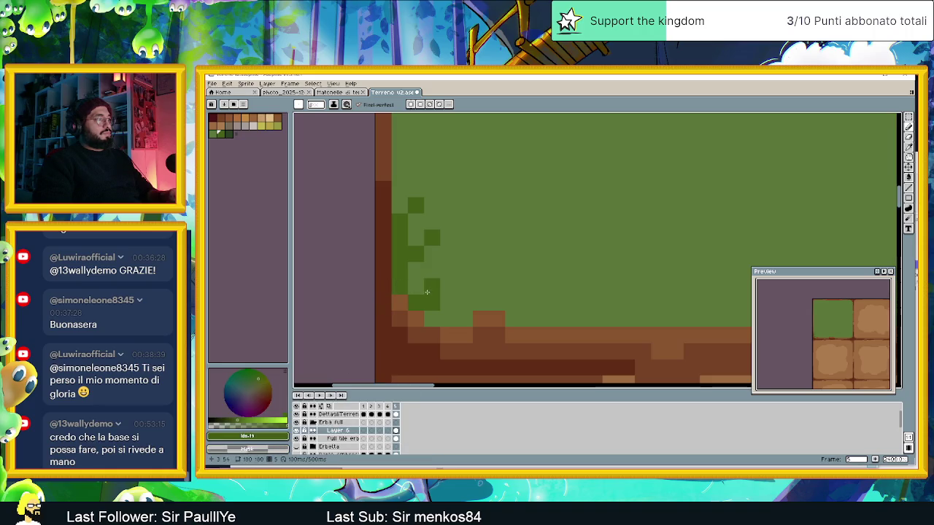
{"action": "left_click", "coordinate": [296, 430]}
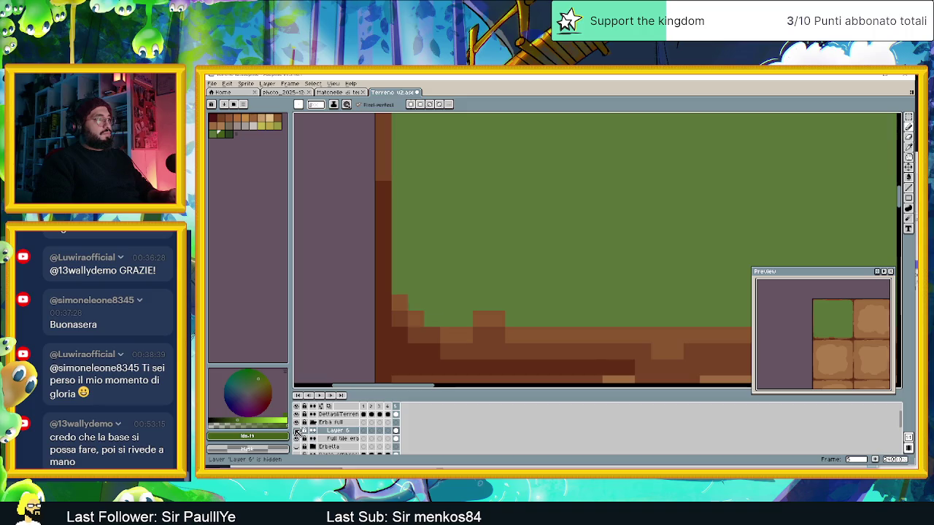
{"action": "left_click", "coordinate": [491, 319]}
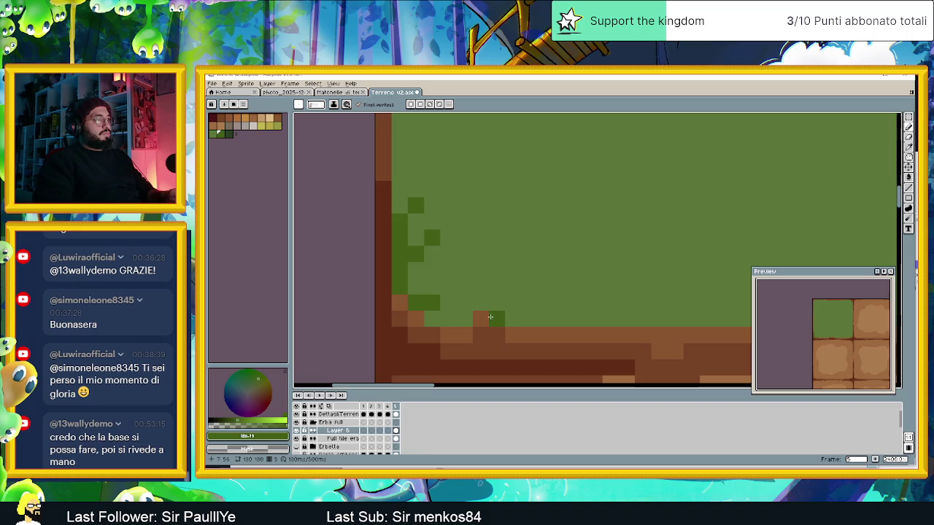
{"action": "left_click", "coordinate": [478, 321]}
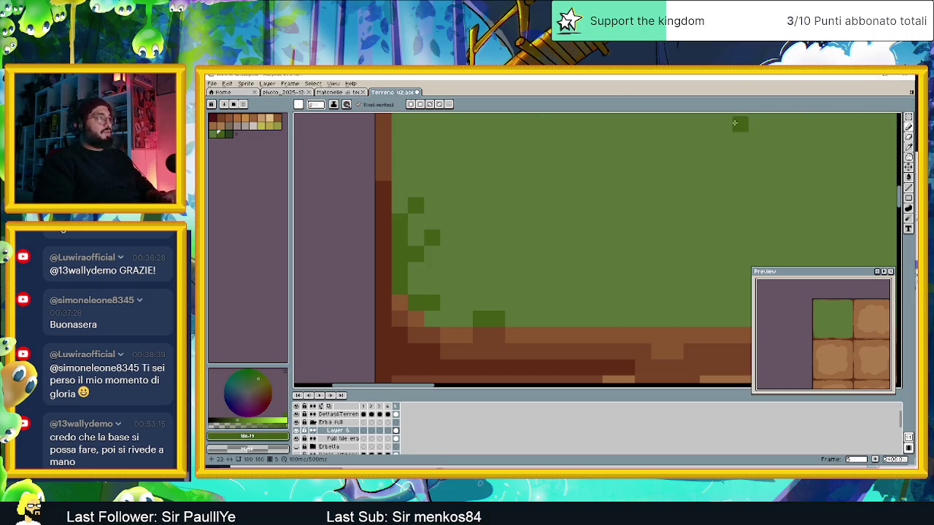
Save As a new file named 'Terreno v3_full tile erba'
{"action": "key", "text": "ctrl+shift+s"}
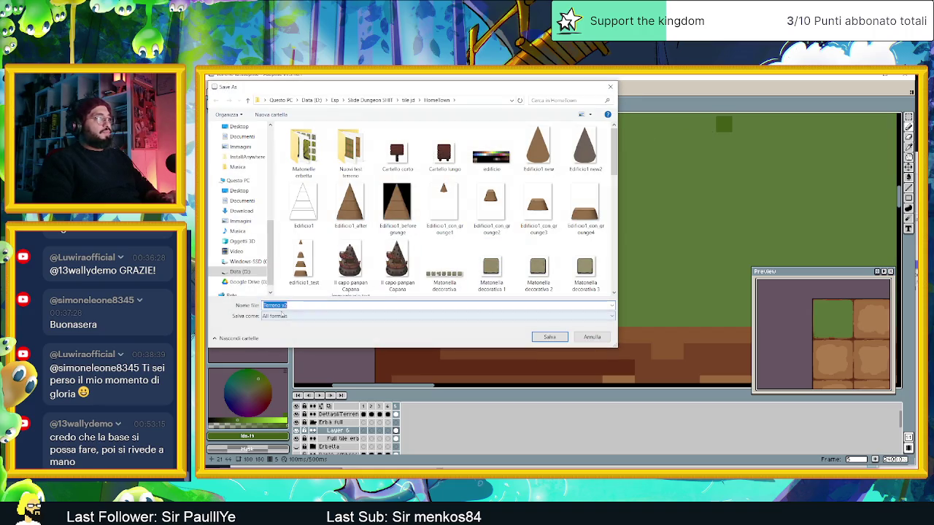
{"action": "key", "text": "BackSpace"}
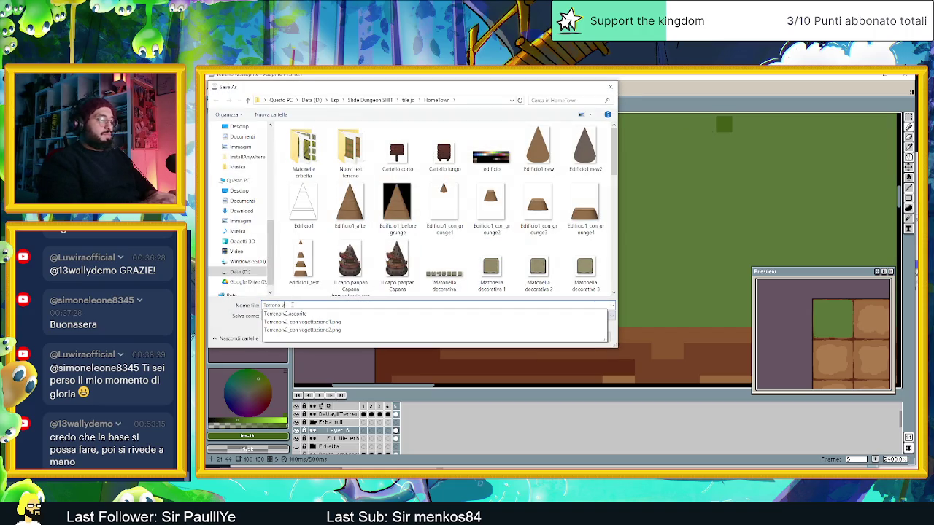
{"action": "type", "text": "3_"}
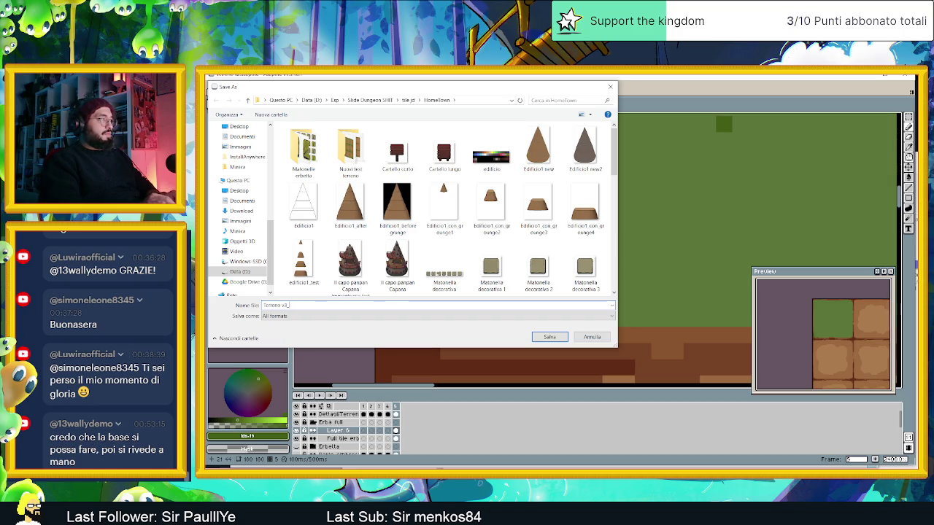
{"action": "type", "text": "full tile erba"}
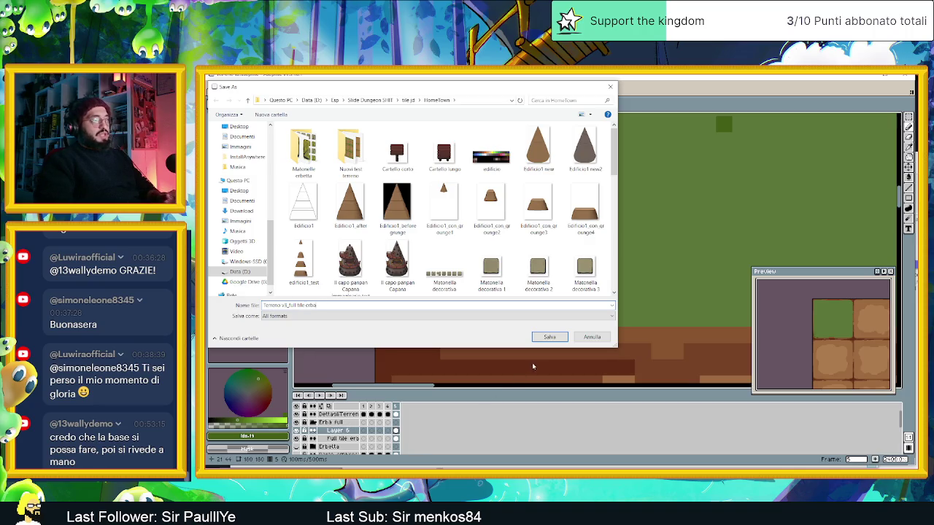
{"action": "left_click", "coordinate": [549, 337]}
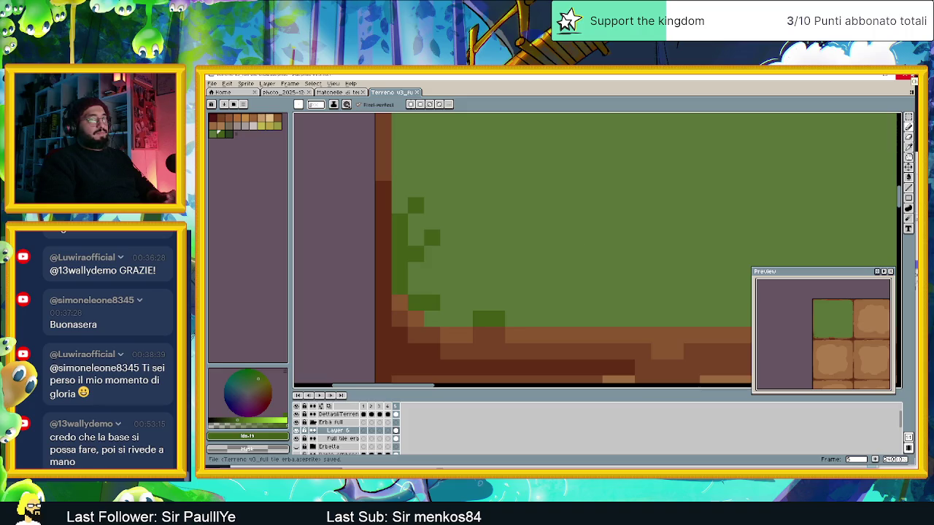
Relaunch Aseprite, stop the extension script, and reopen Terreno v3_full tile erba from recent files
{"action": "key", "text": "alt+Tab"}
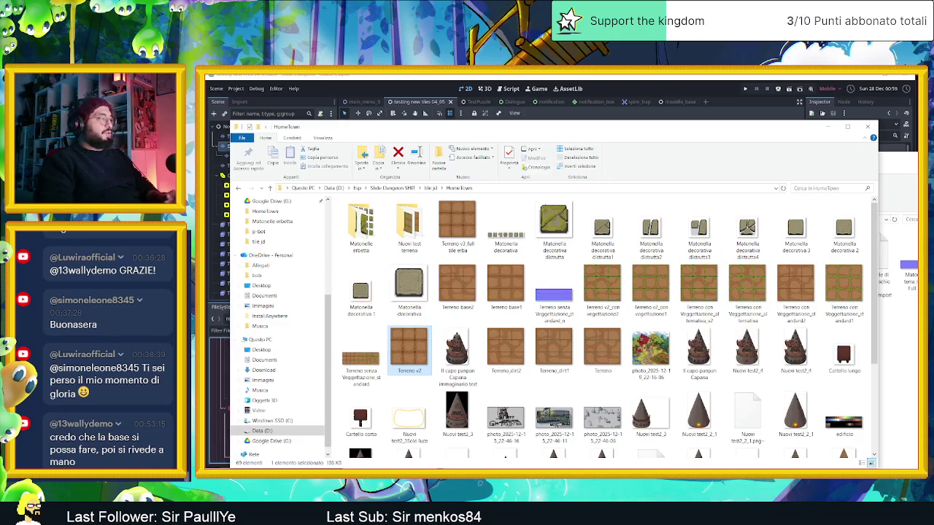
{"action": "key", "text": "super"}
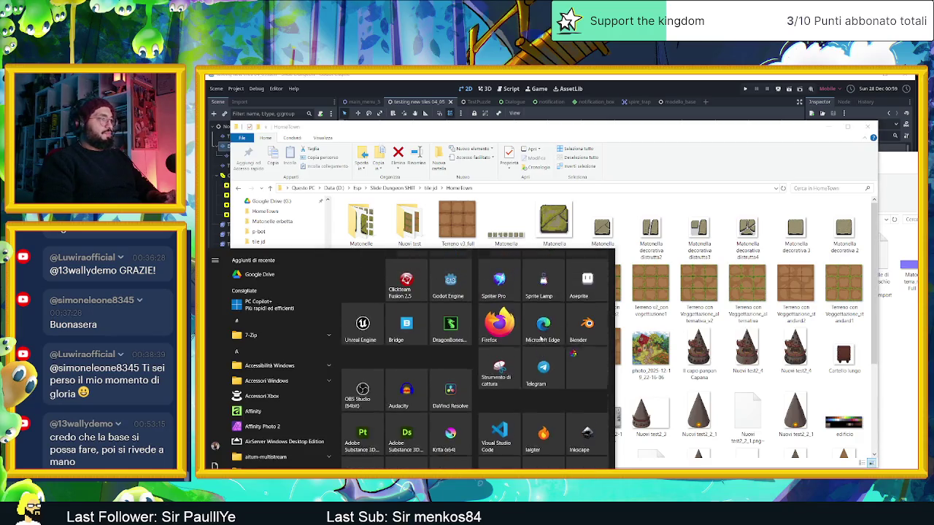
{"action": "left_click", "coordinate": [607, 286]}
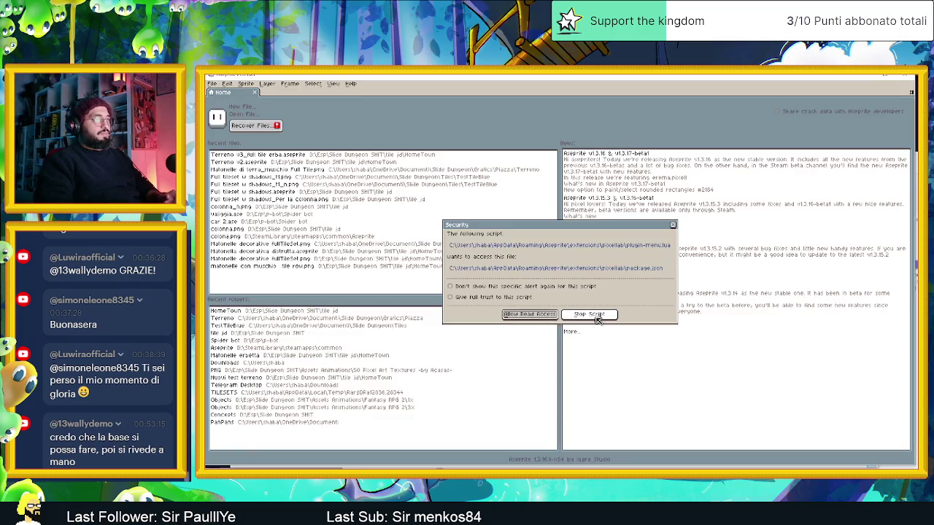
{"action": "left_click", "coordinate": [603, 319]}
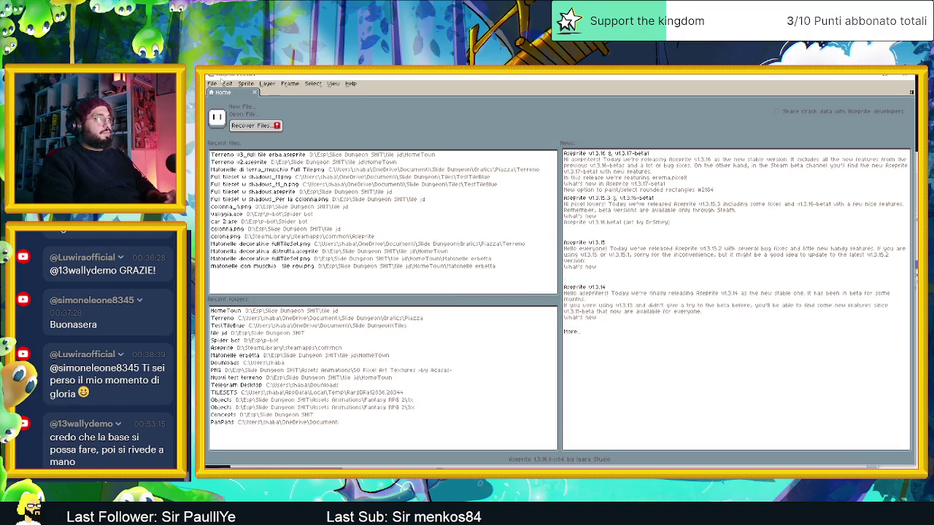
{"action": "left_click", "coordinate": [211, 84]}
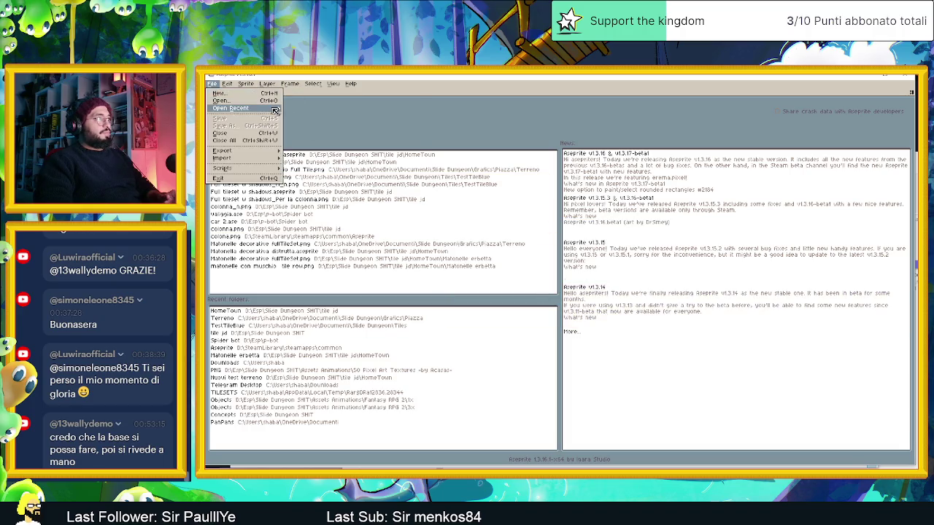
{"action": "mouse_move", "coordinate": [232, 108]}
{"action": "left_click", "coordinate": [311, 120]}
Zoom in on the tile, select the Pencil with B, and open a new Chrome tab
{"action": "scroll", "coordinate": [572, 215], "scroll_direction": "up", "scroll_amount": 3}
{"action": "scroll", "coordinate": [377, 234], "scroll_direction": "up", "scroll_amount": 1}
{"action": "scroll", "coordinate": [377, 234], "scroll_direction": "up", "scroll_amount": 1}
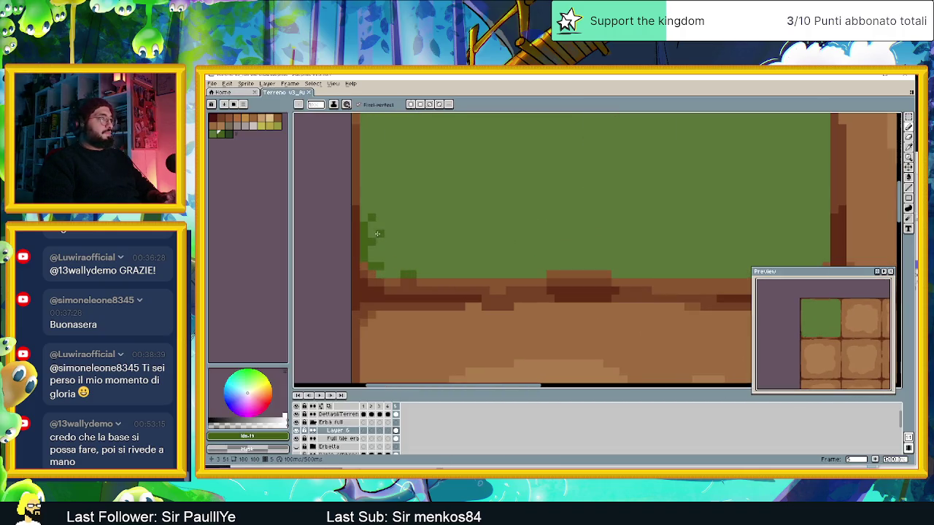
{"action": "key", "text": "b"}
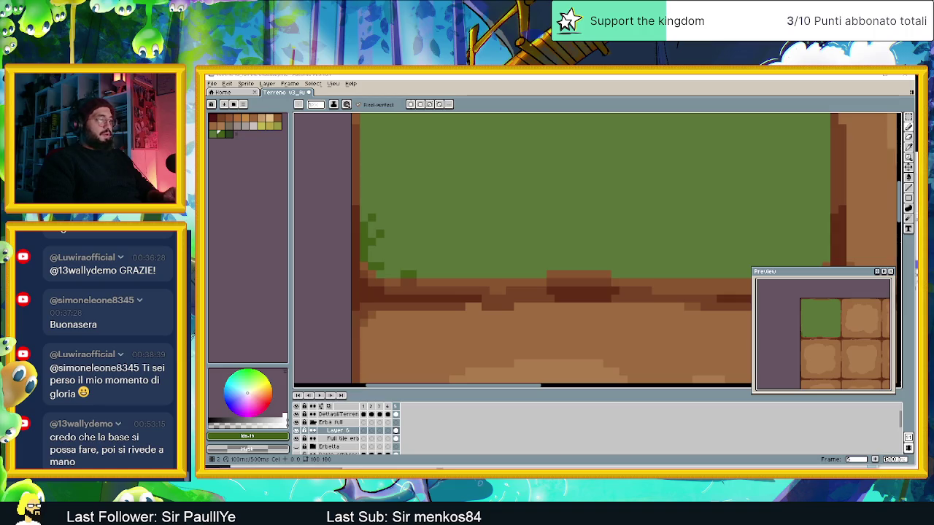
{"action": "key", "text": "alt+Tab"}
{"action": "left_click", "coordinate": [731, 76]}
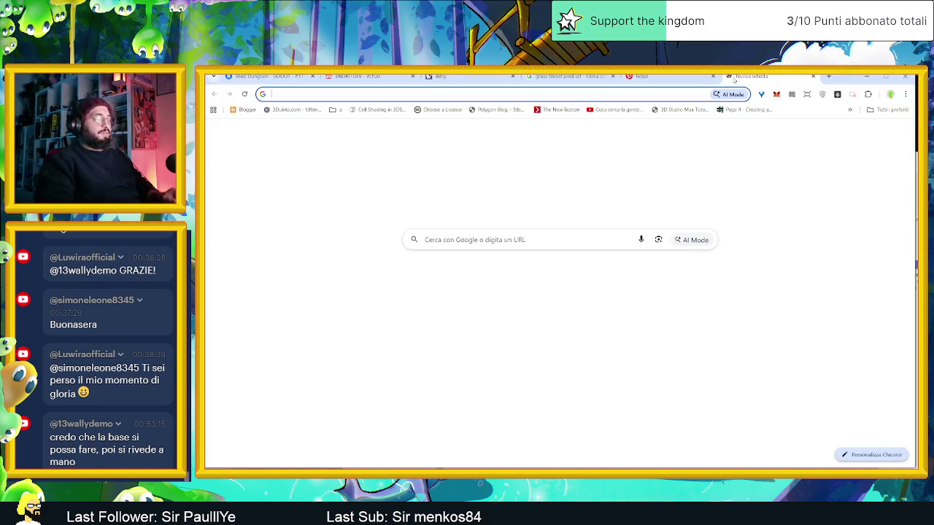
Search Google for "Aseprite pencil can't use traparent"
{"action": "type", "text": "pencile ca"}
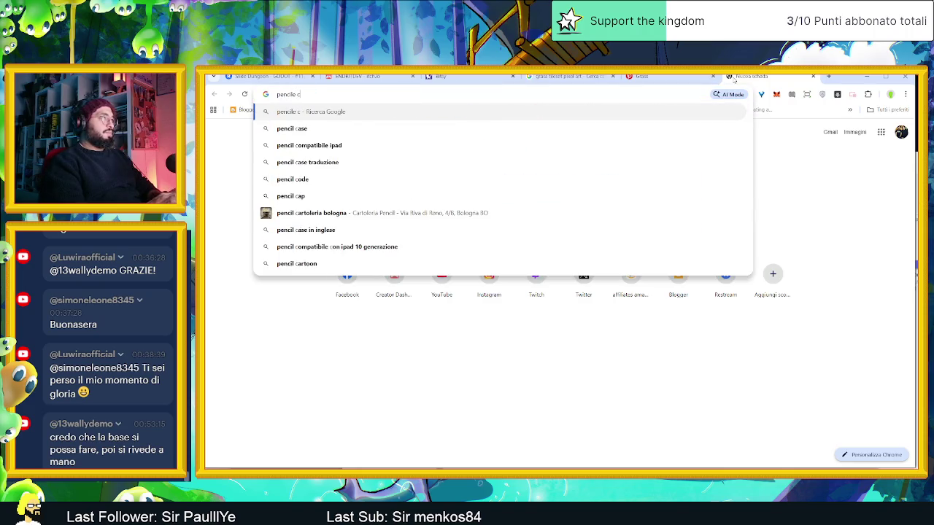
{"action": "type", "text": "n't use"}
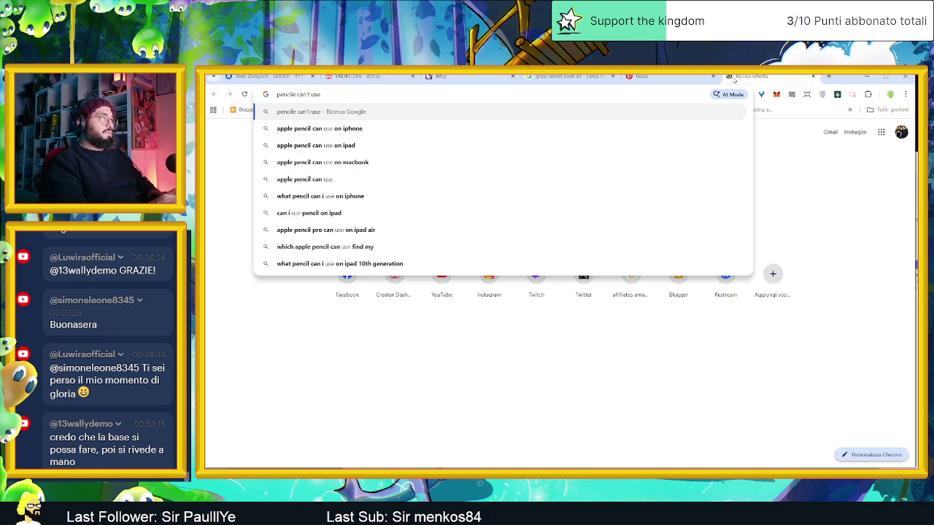
{"action": "key", "text": "ctrl+BackSpace"}
{"action": "key", "text": "ctrl+BackSpace"}
{"action": "key", "text": "ctrl+BackSpace"}
{"action": "type", "text": "Aseprite pencil"}
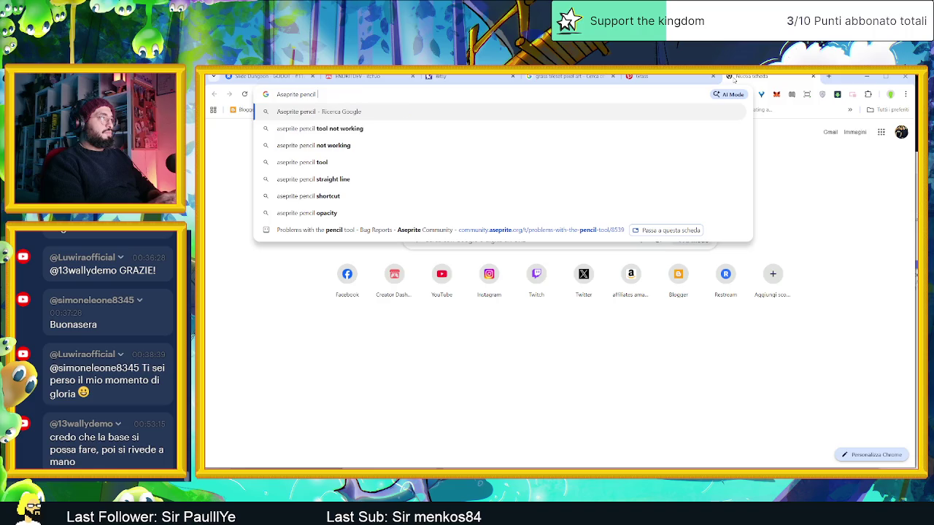
{"action": "type", "text": " can't us"}
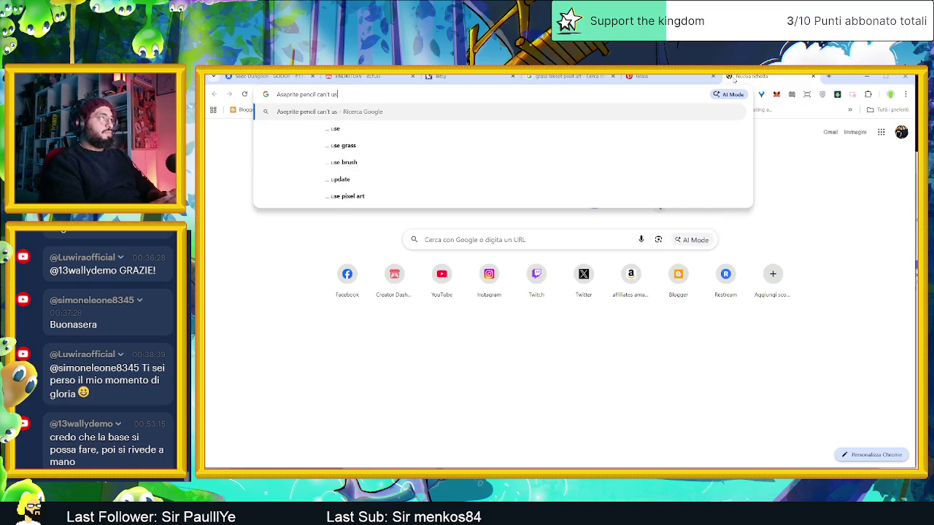
{"action": "type", "text": "e traparent"}
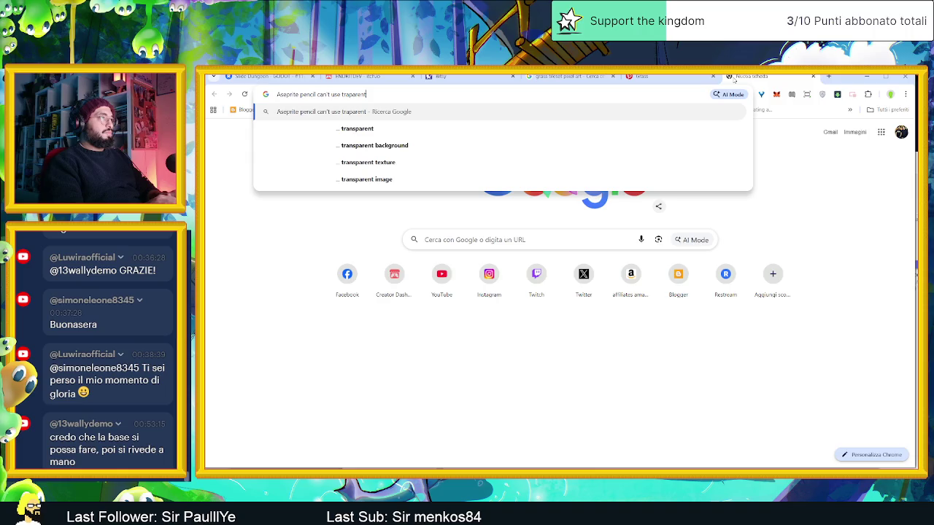
{"action": "key", "text": "Return"}
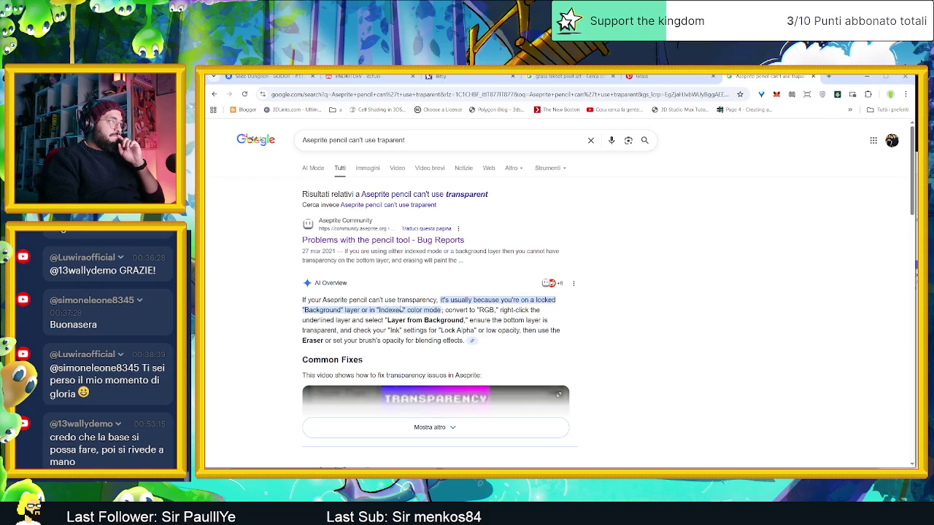
Read the expanded AI Overview and tutorial short on transparency fixes, then minimize the browser
{"action": "scroll", "coordinate": [416, 308], "scroll_direction": "down", "scroll_amount": 1}
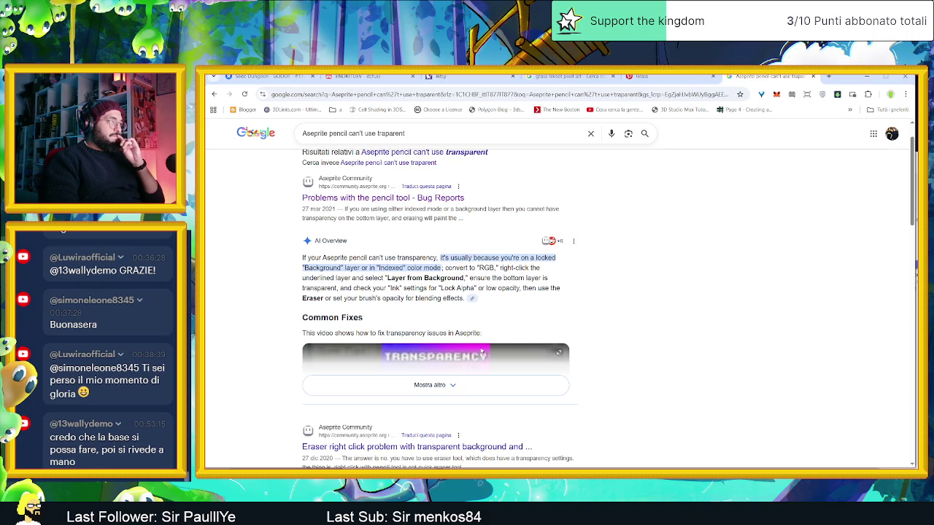
{"action": "left_click", "coordinate": [447, 385]}
{"action": "left_click", "coordinate": [479, 375]}
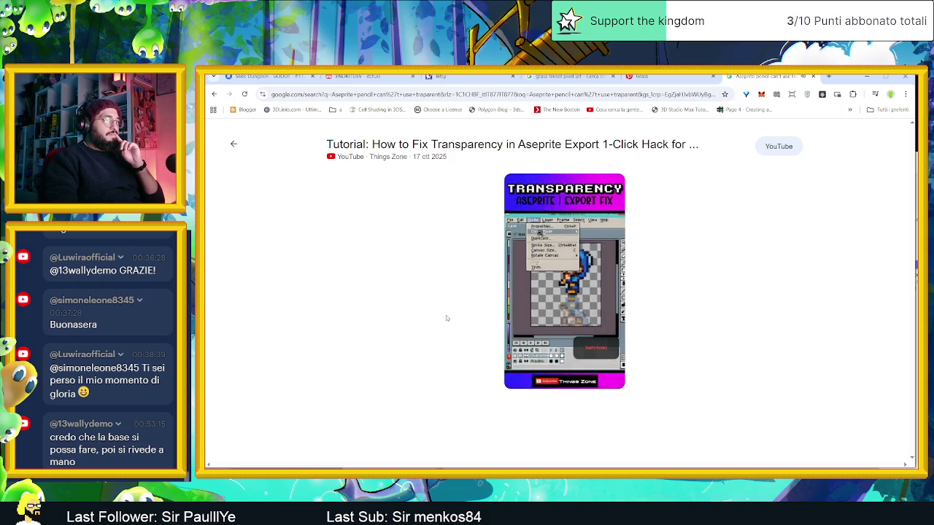
{"action": "key", "text": "Escape"}
{"action": "scroll", "coordinate": [271, 303], "scroll_direction": "down", "scroll_amount": 3}
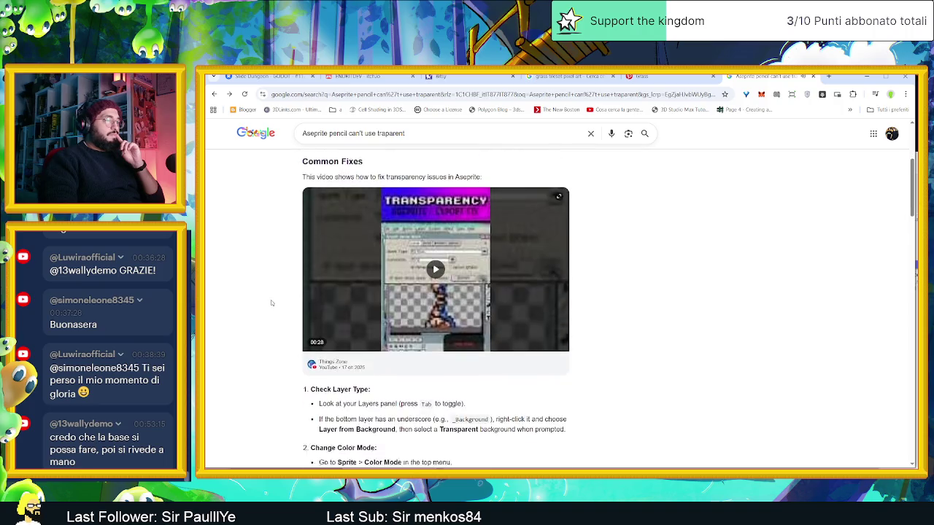
{"action": "scroll", "coordinate": [273, 301], "scroll_direction": "down", "scroll_amount": 1}
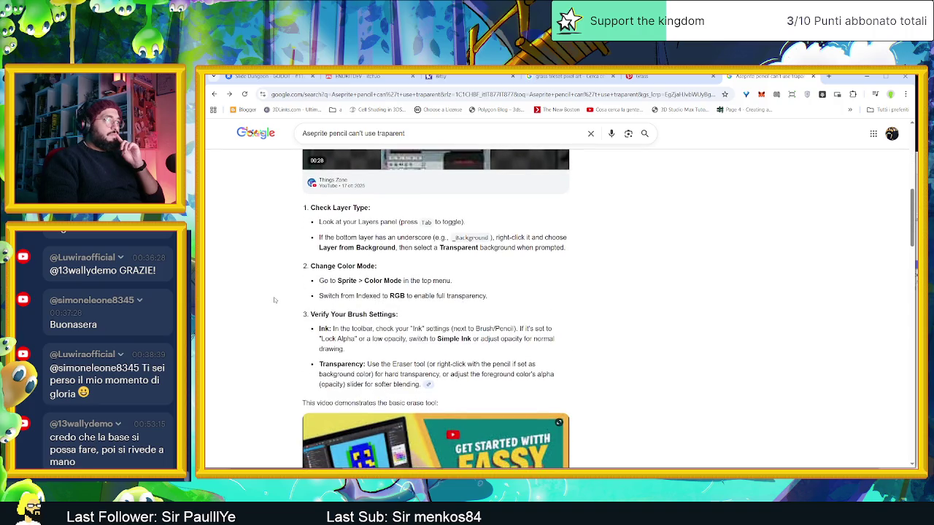
{"action": "scroll", "coordinate": [274, 300], "scroll_direction": "down", "scroll_amount": 3}
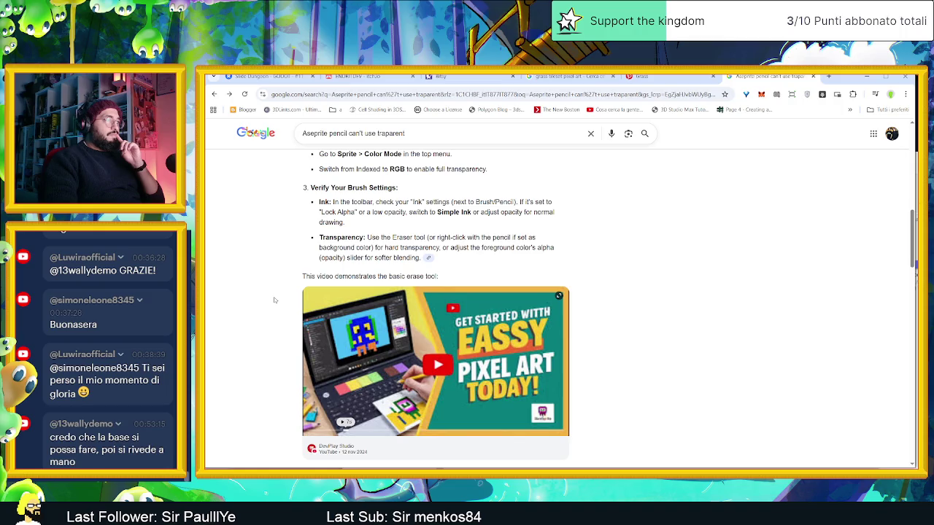
{"action": "scroll", "coordinate": [274, 299], "scroll_direction": "up", "scroll_amount": 1}
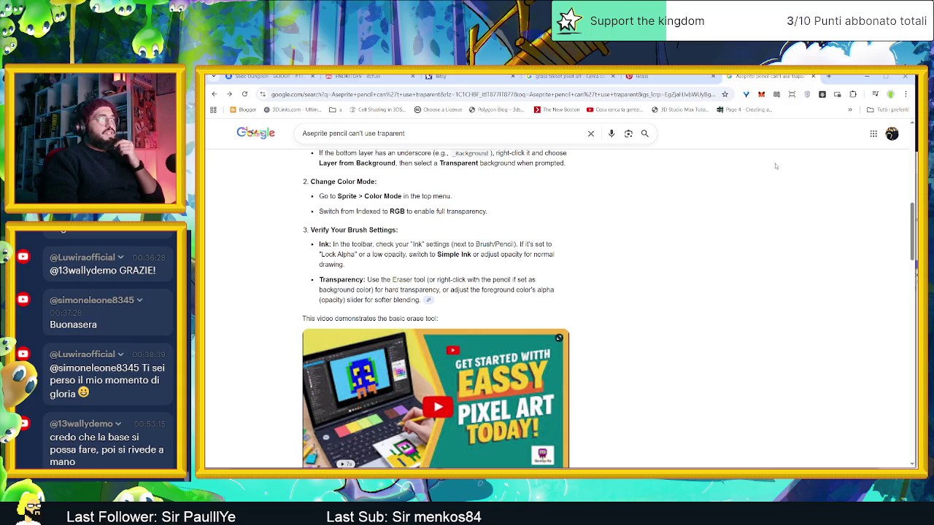
{"action": "left_click", "coordinate": [876, 78]}
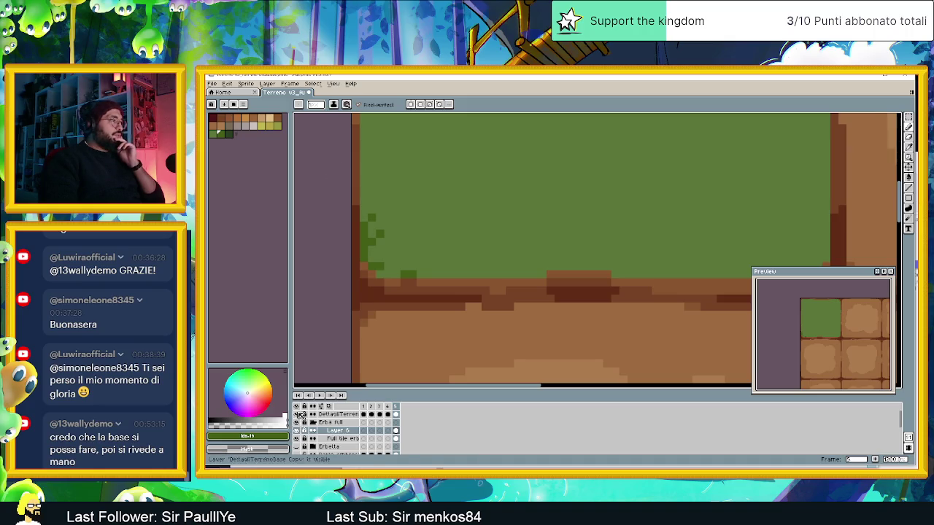
{"action": "left_click", "coordinate": [277, 451]}
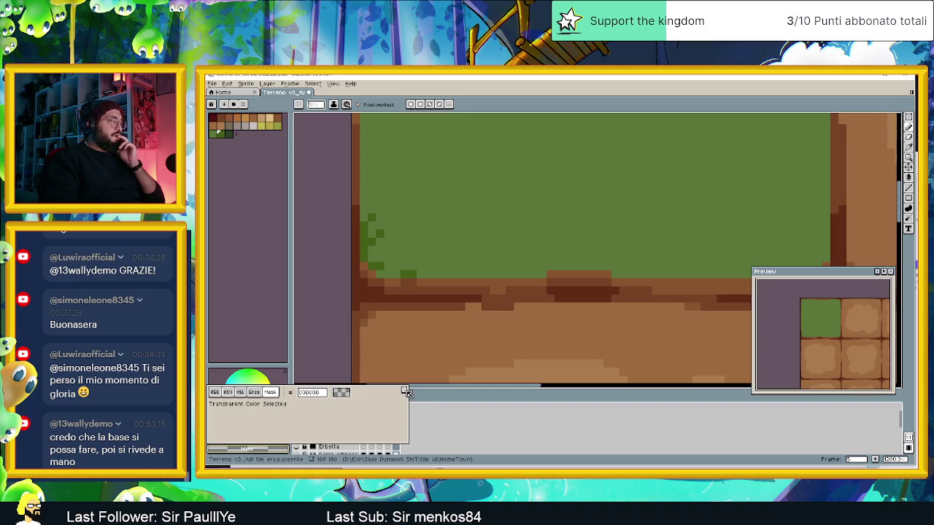
{"action": "left_click", "coordinate": [216, 393]}
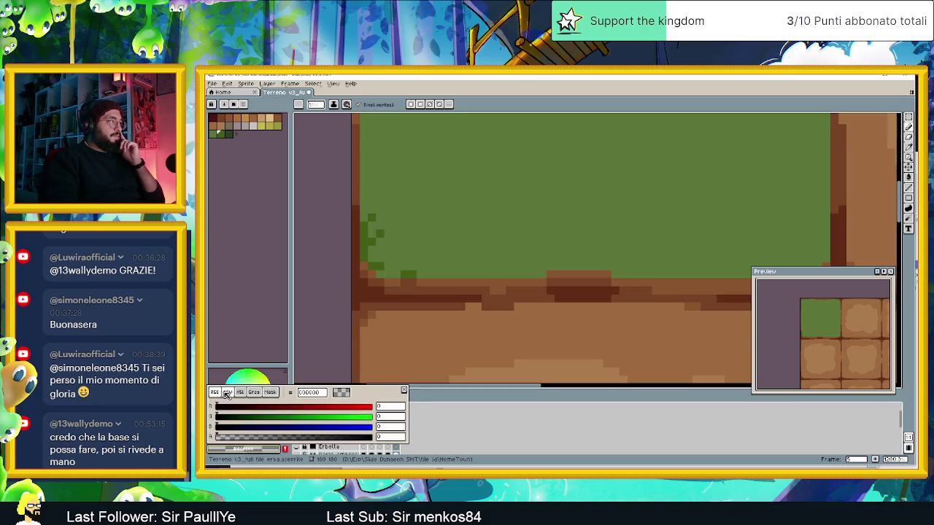
{"action": "left_click", "coordinate": [227, 392]}
{"action": "left_click", "coordinate": [214, 392]}
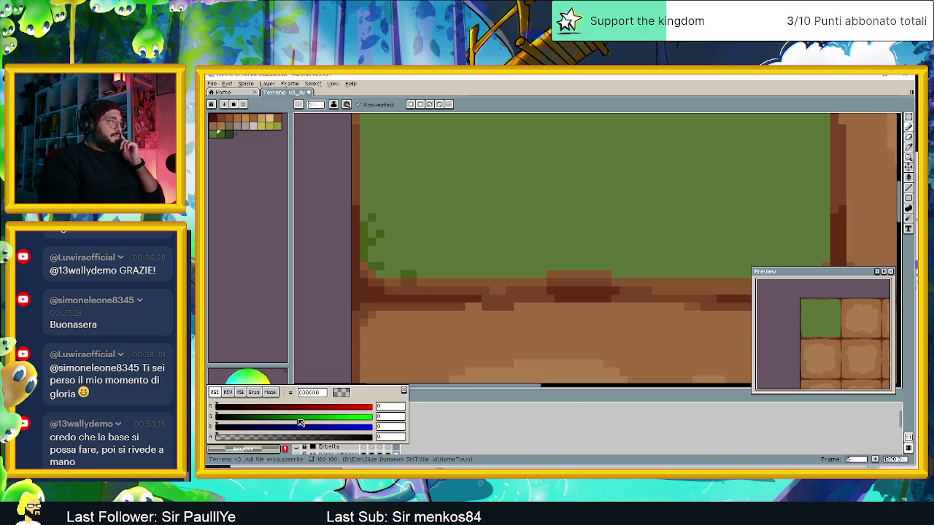
{"action": "left_click_drag", "start_coordinate": [352, 438], "coordinate": [214, 437]}
{"action": "left_click", "coordinate": [340, 301]}
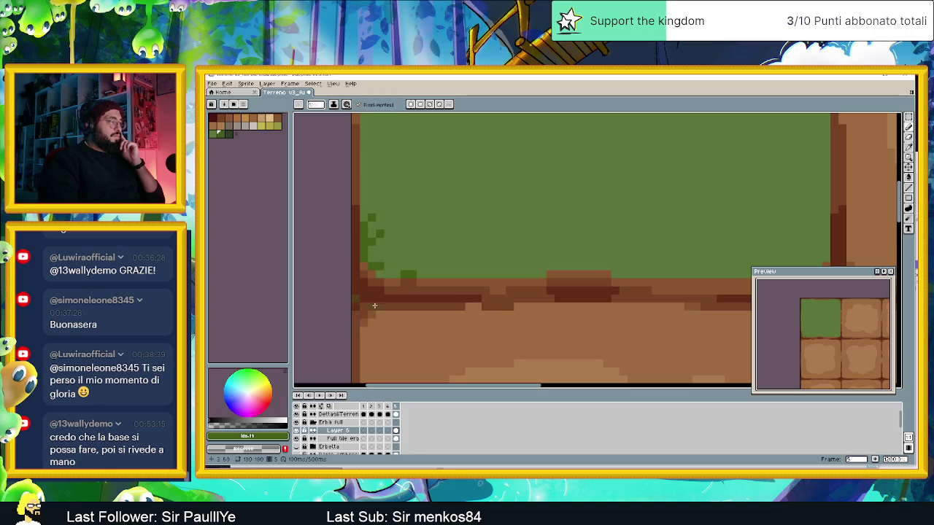
Paint green strips and a grass blade across the dirt below the grass border
{"action": "left_click_drag", "start_coordinate": [369, 315], "coordinate": [460, 316]}
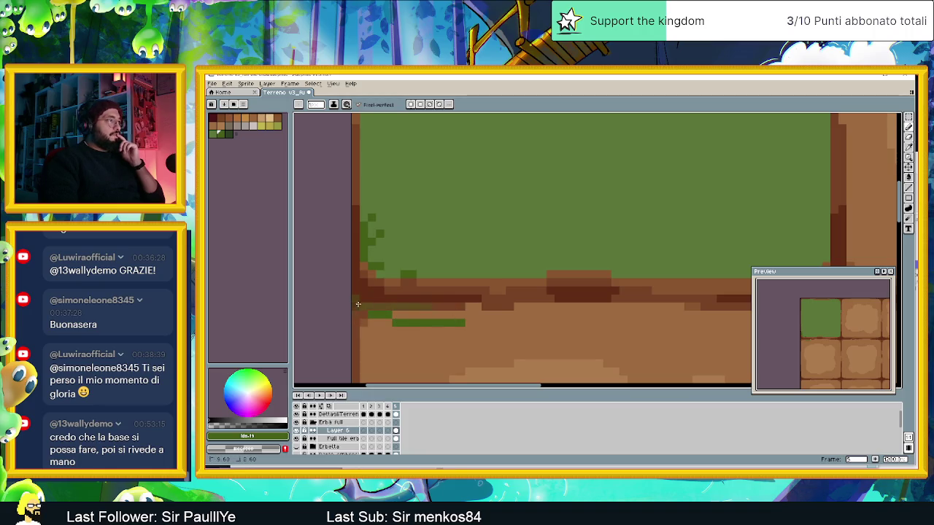
{"action": "mouse_move", "coordinate": [447, 284]}
{"action": "left_mouse_down"}
{"action": "mouse_move", "coordinate": [476, 252]}
{"action": "mouse_move", "coordinate": [515, 315]}
{"action": "mouse_move", "coordinate": [511, 299]}
{"action": "mouse_move", "coordinate": [553, 306]}
{"action": "left_mouse_up"}
{"action": "double_click", "coordinate": [332, 431]}
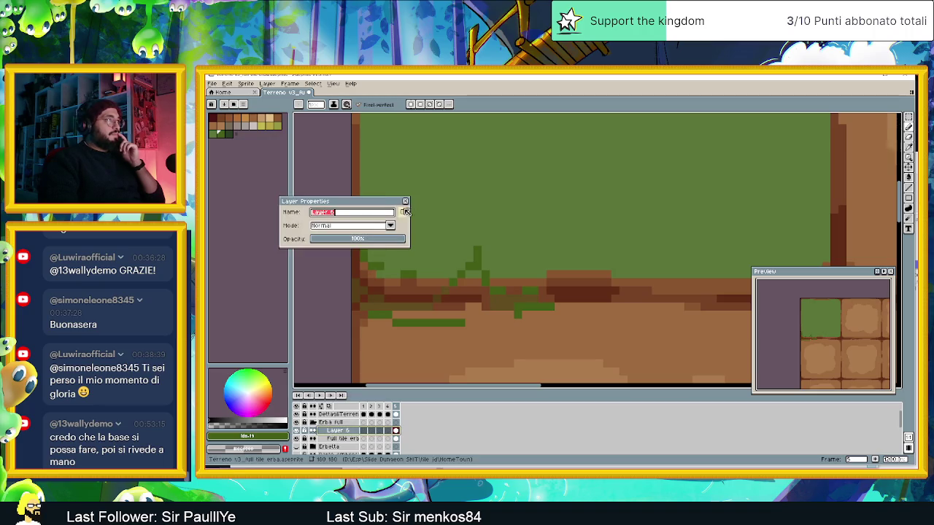
{"action": "left_click", "coordinate": [407, 201]}
{"action": "left_click_drag", "start_coordinate": [459, 315], "coordinate": [394, 316]}
Switch the drawing colour to black and paint a short black line on the dirt
{"action": "left_click", "coordinate": [277, 437]}
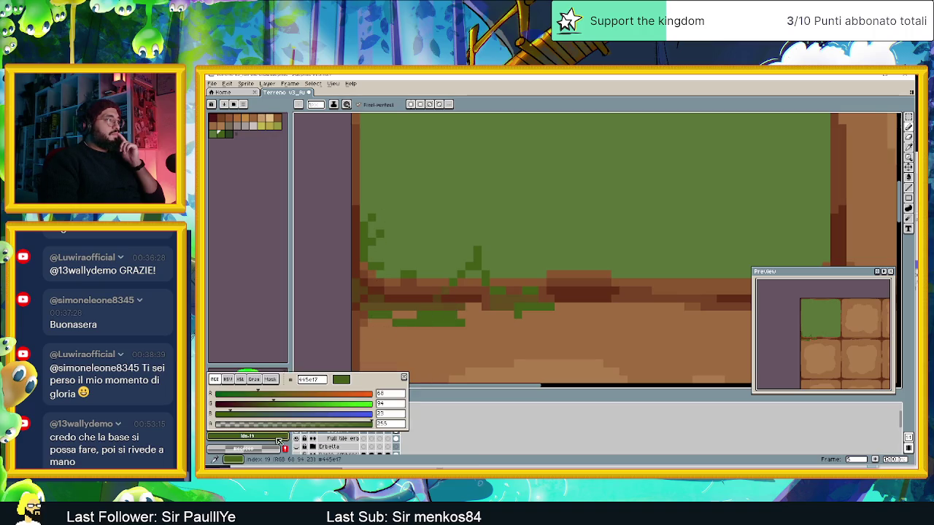
{"action": "left_click", "coordinate": [278, 439]}
{"action": "left_click", "coordinate": [465, 429]}
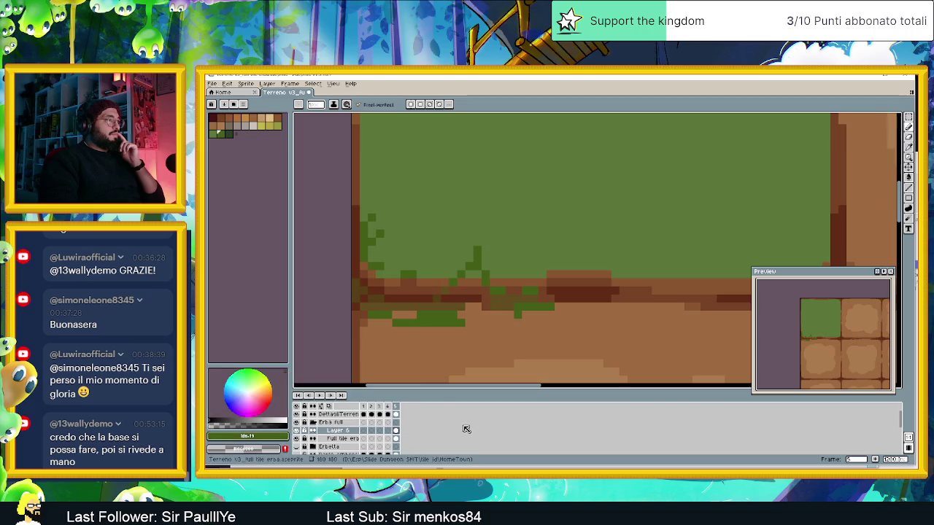
{"action": "left_click", "coordinate": [219, 421]}
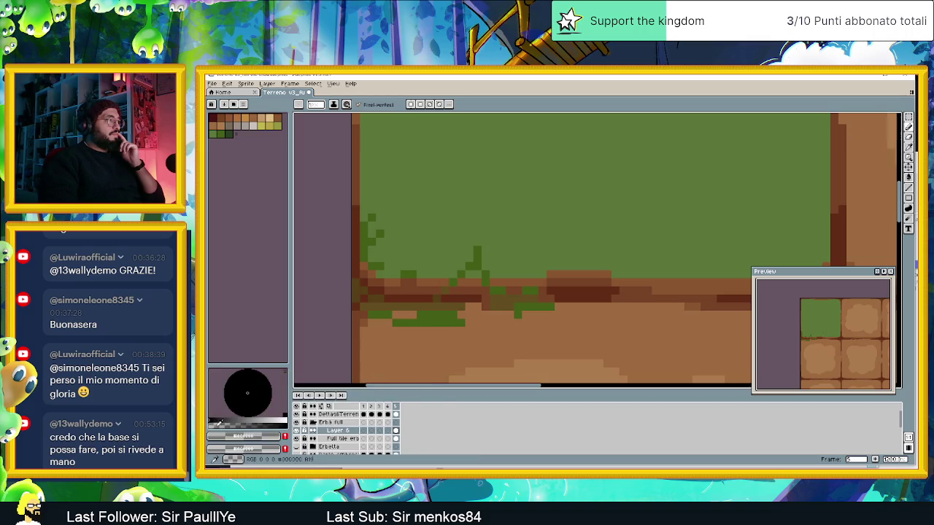
{"action": "left_click_drag", "start_coordinate": [409, 330], "coordinate": [445, 332]}
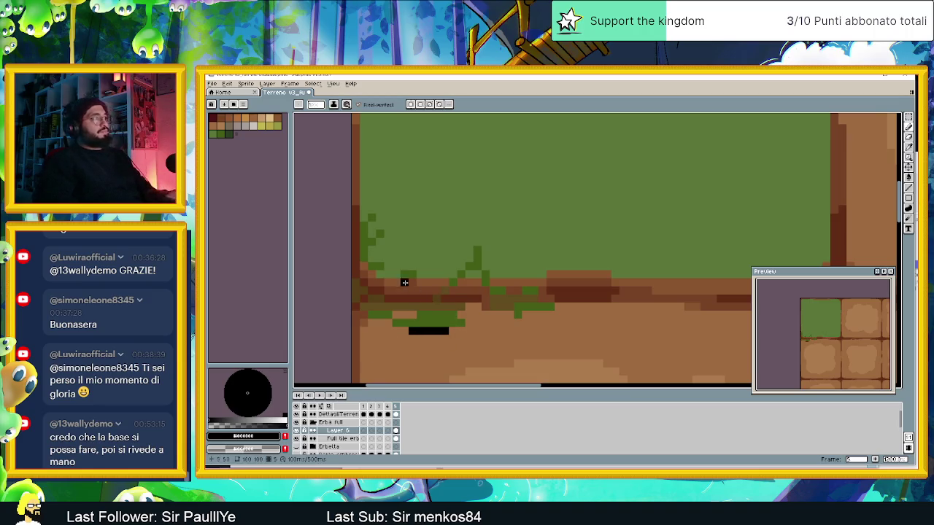
Paint a dark-green line under the black one and lighter-green dabs from the palette
{"action": "left_click", "coordinate": [229, 133]}
{"action": "left_click_drag", "start_coordinate": [456, 337], "coordinate": [401, 338]}
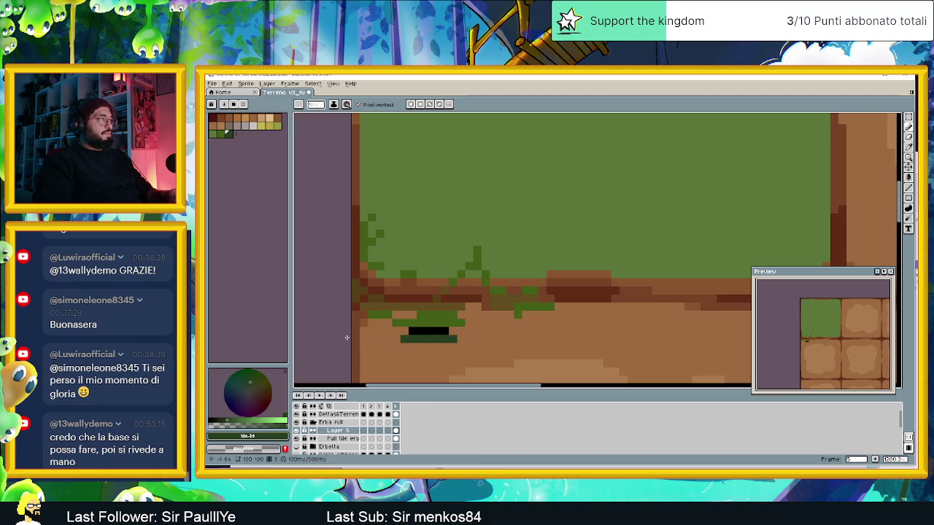
{"action": "left_click", "coordinate": [218, 133]}
{"action": "left_click_drag", "start_coordinate": [502, 338], "coordinate": [479, 346]}
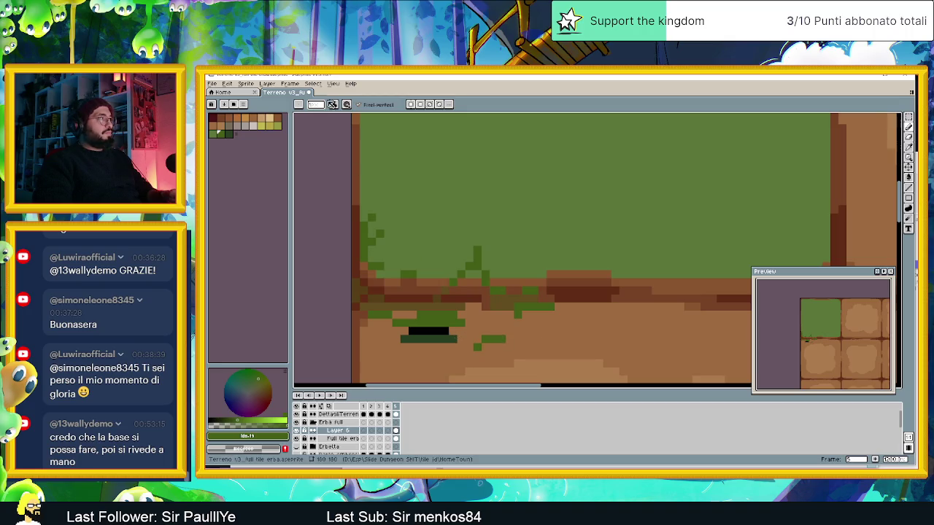
Inspect the ink mode and brush preset options, adding one more green grass stroke
{"action": "left_click", "coordinate": [333, 104]}
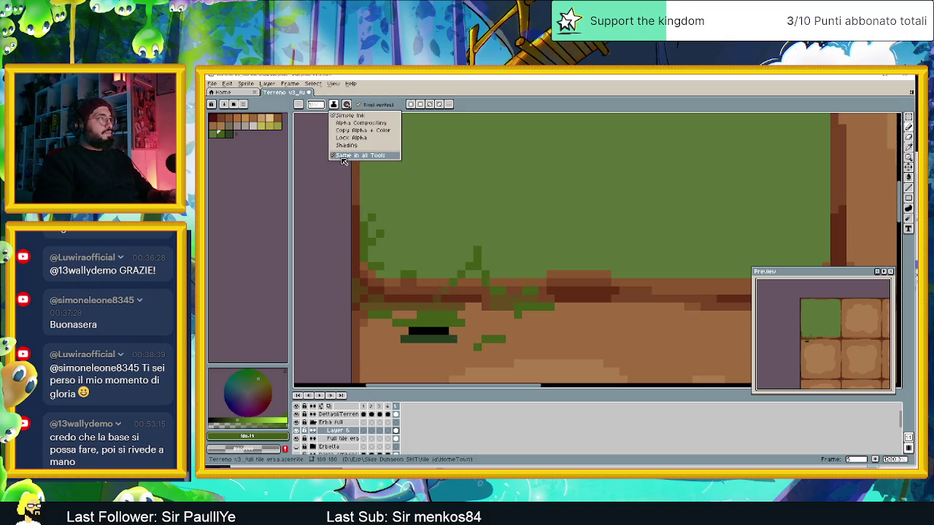
{"action": "left_click", "coordinate": [324, 128]}
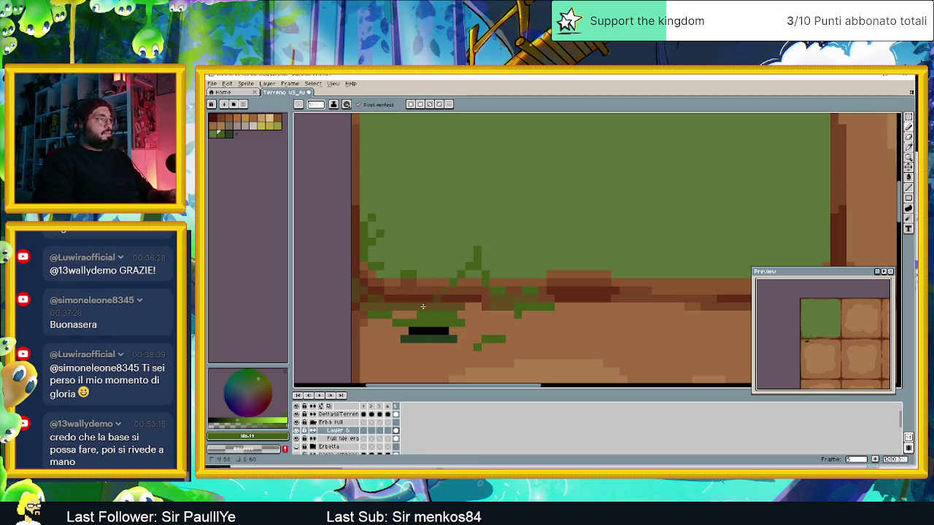
{"action": "left_click", "coordinate": [300, 107]}
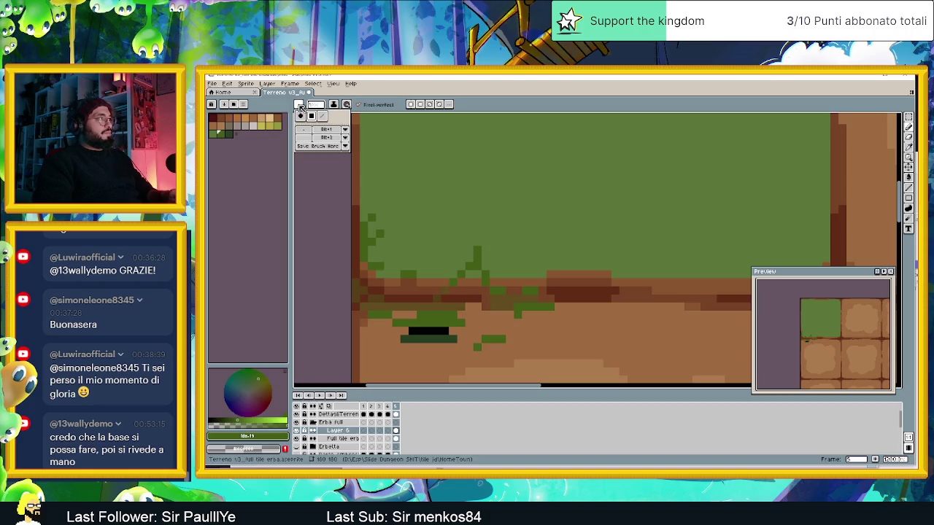
{"action": "left_click", "coordinate": [346, 130]}
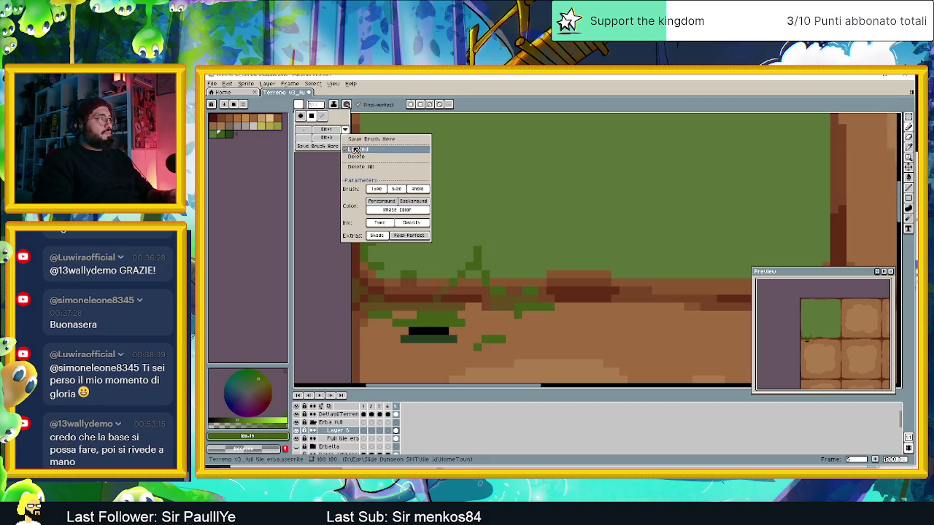
{"action": "left_click", "coordinate": [366, 151]}
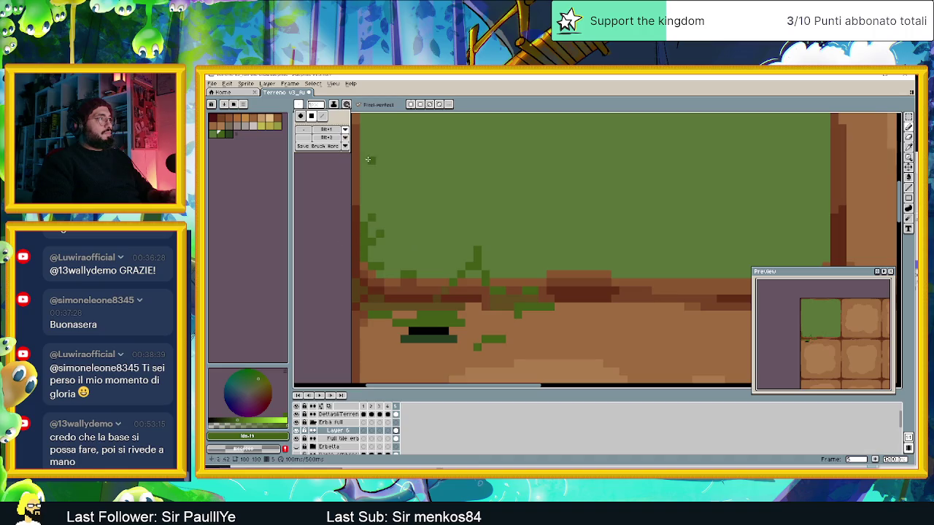
{"action": "left_click_drag", "start_coordinate": [494, 338], "coordinate": [537, 338]}
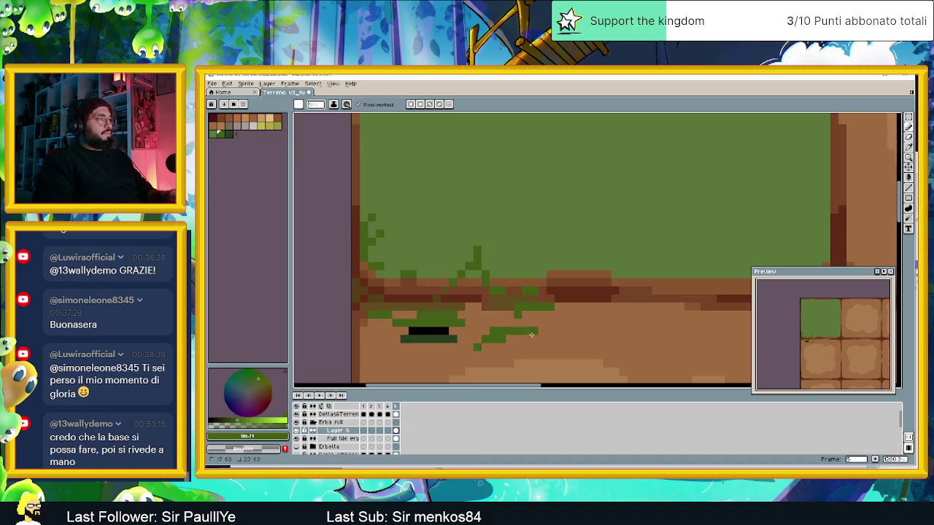
{"action": "left_click", "coordinate": [335, 105]}
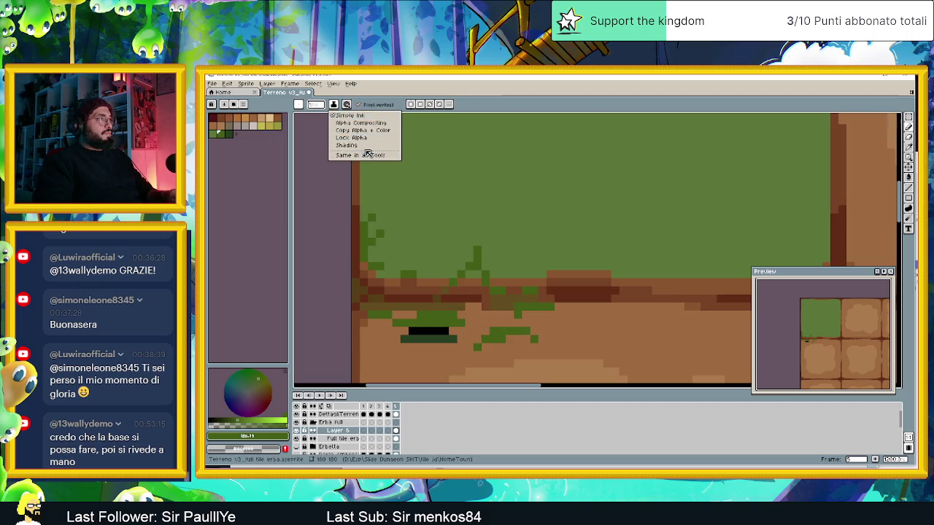
{"action": "left_click", "coordinate": [298, 105]}
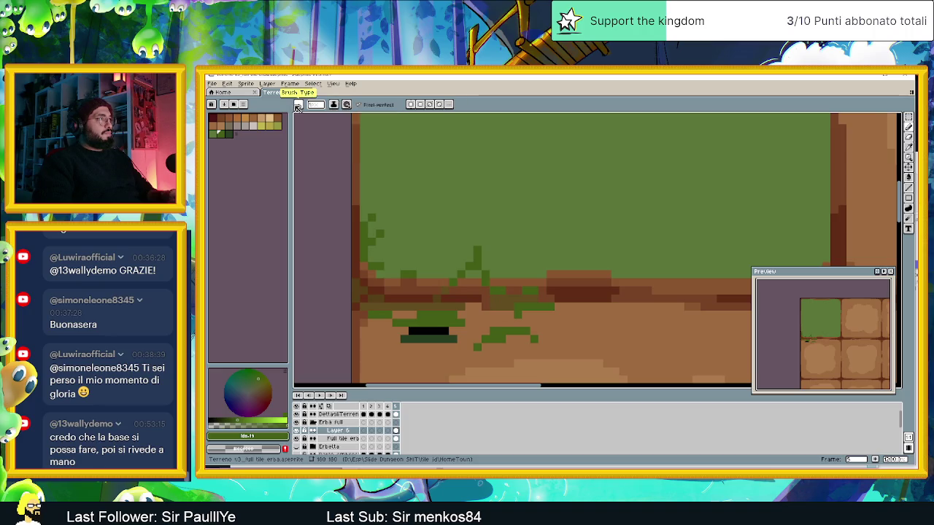
{"action": "left_click", "coordinate": [346, 131]}
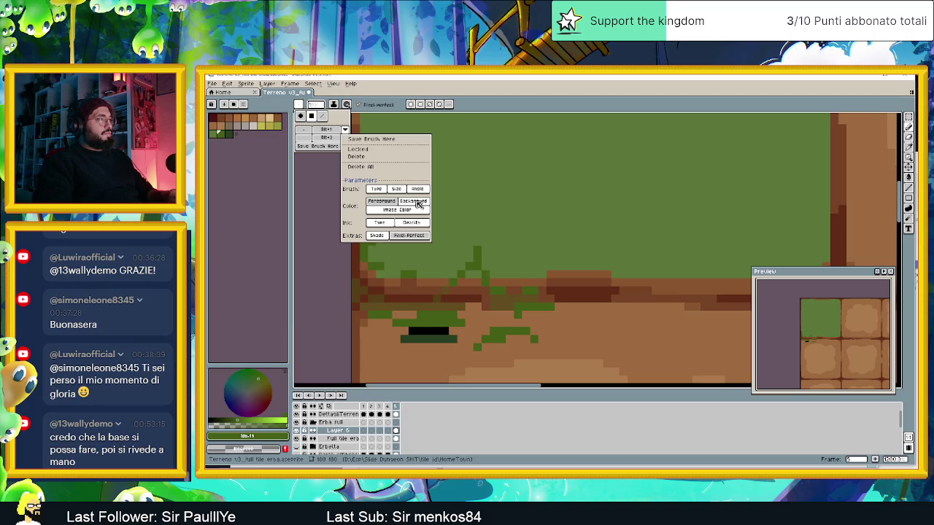
Make the brush preset store the background colour and fill green gaps on the dirt
{"action": "left_click", "coordinate": [418, 205]}
{"action": "left_click", "coordinate": [523, 331]}
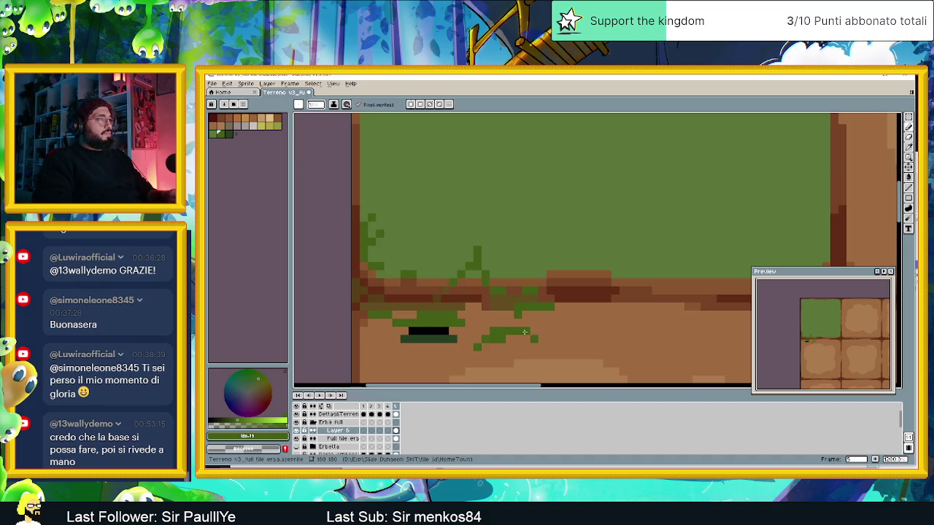
{"action": "left_click", "coordinate": [526, 339]}
{"action": "mouse_move", "coordinate": [566, 339]}
{"action": "left_mouse_down"}
{"action": "mouse_move", "coordinate": [574, 339]}
{"action": "mouse_move", "coordinate": [533, 332]}
{"action": "left_mouse_up"}
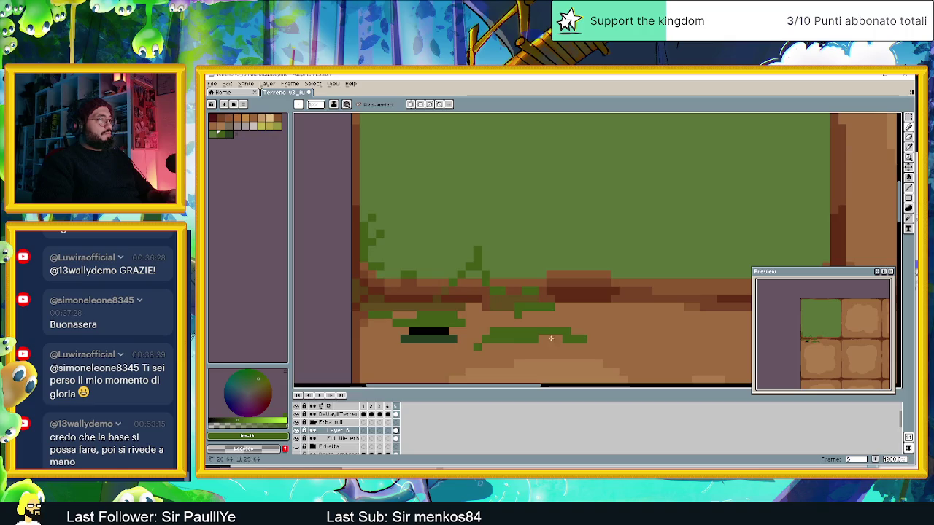
Adjust brush preset parameters: background colour use and preset locking
{"action": "left_click", "coordinate": [298, 104]}
{"action": "left_click", "coordinate": [345, 130]}
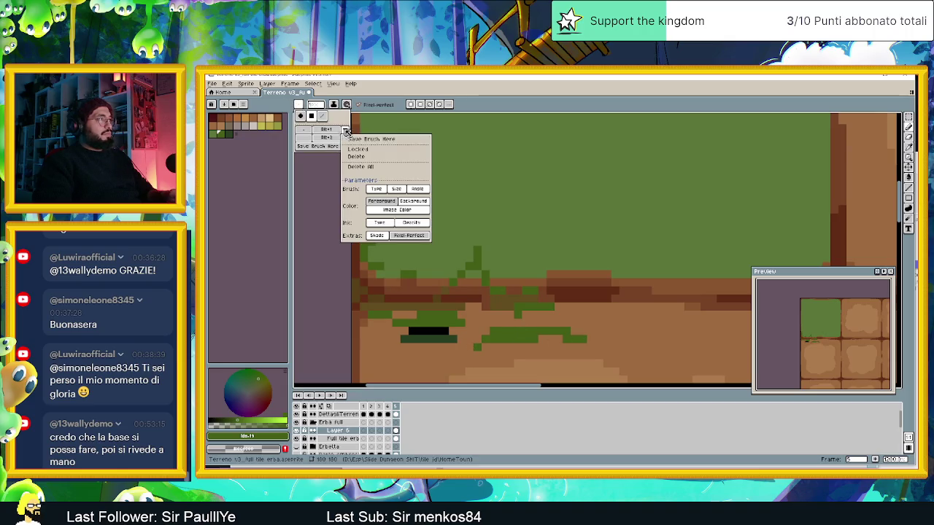
{"action": "left_click", "coordinate": [419, 205]}
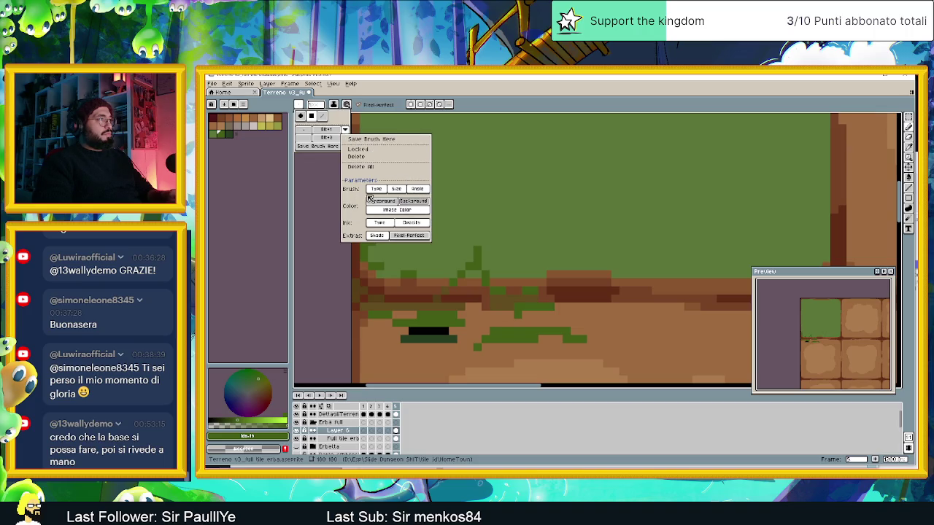
{"action": "left_click", "coordinate": [342, 127]}
{"action": "left_click", "coordinate": [346, 139]}
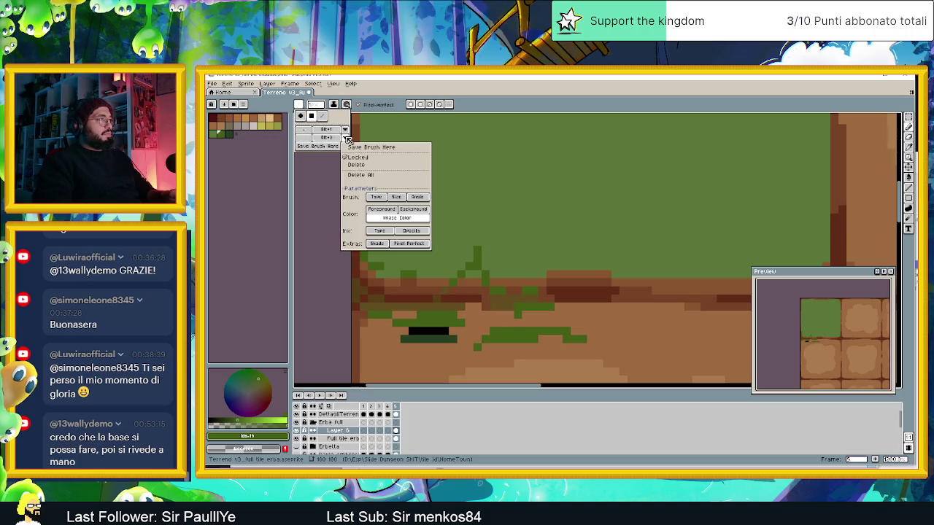
{"action": "left_click", "coordinate": [358, 157]}
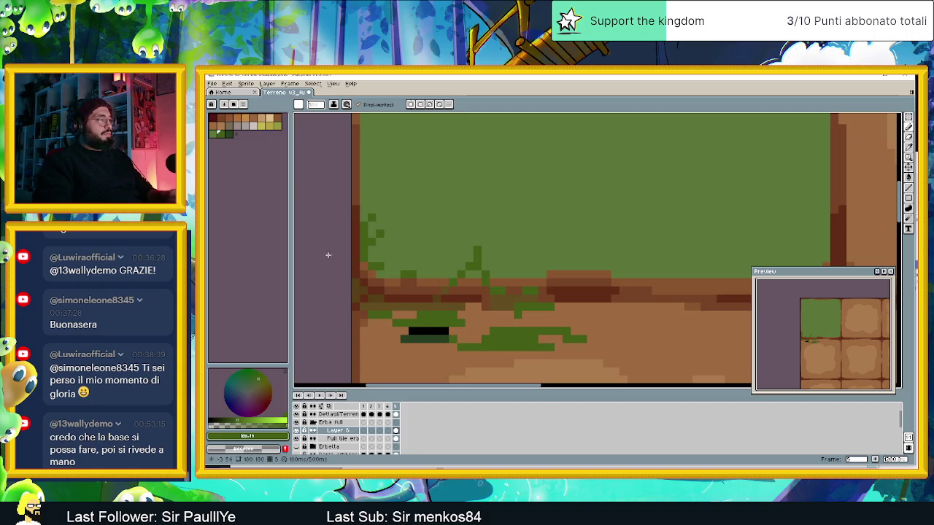
{"action": "left_click", "coordinate": [307, 106]}
{"action": "left_click", "coordinate": [345, 147]}
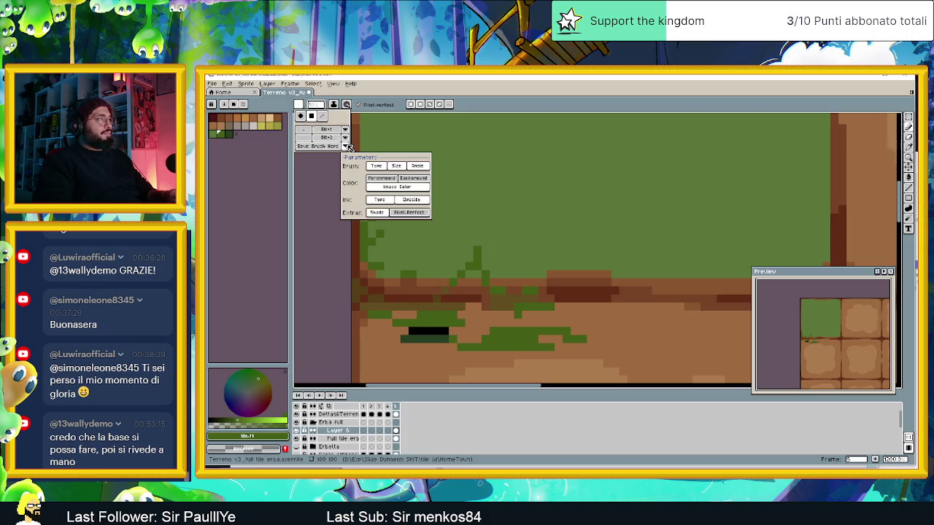
{"action": "left_click", "coordinate": [347, 146]}
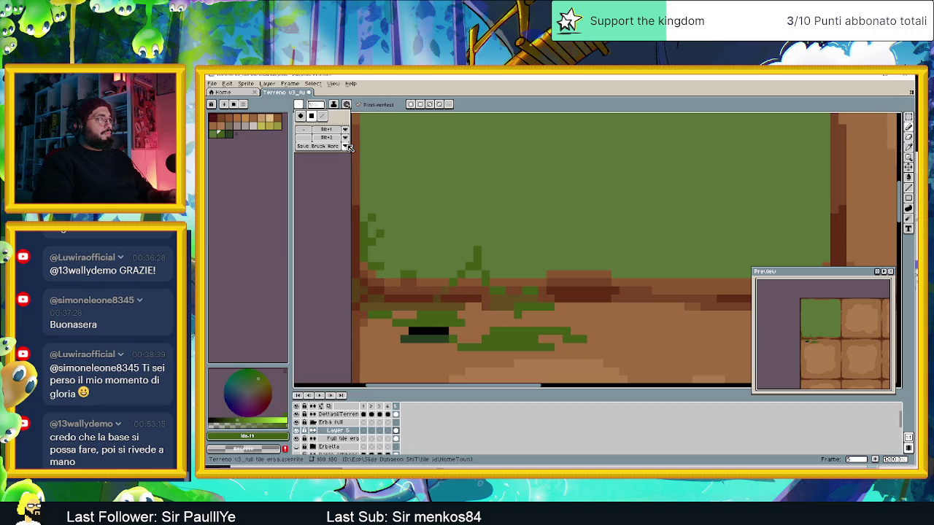
{"action": "left_click", "coordinate": [312, 117]}
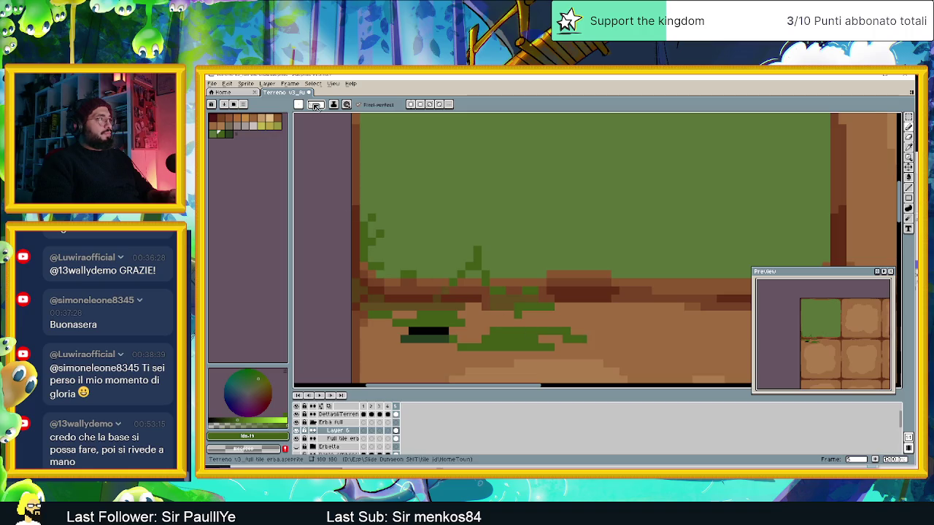
Choose Copy Alpha + Color from the Ink list and confirm it is active
{"action": "left_click", "coordinate": [334, 105]}
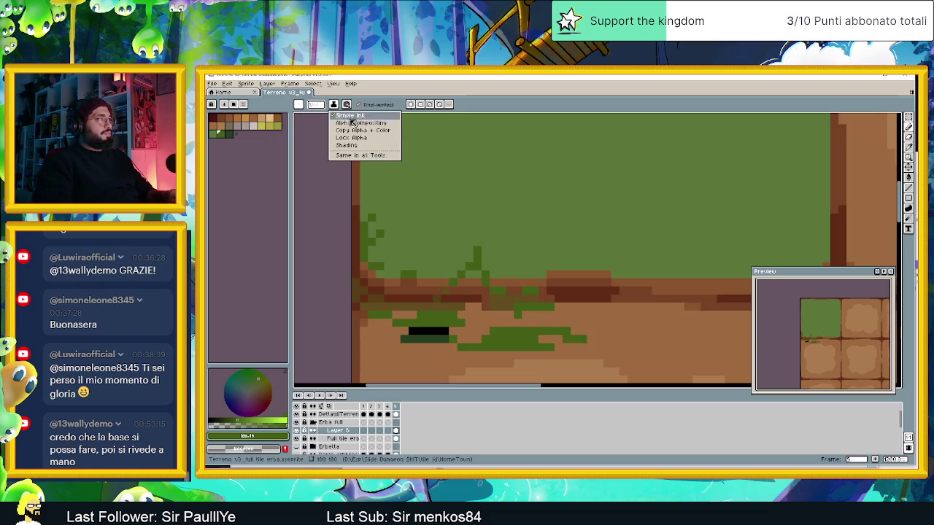
{"action": "left_click", "coordinate": [389, 131]}
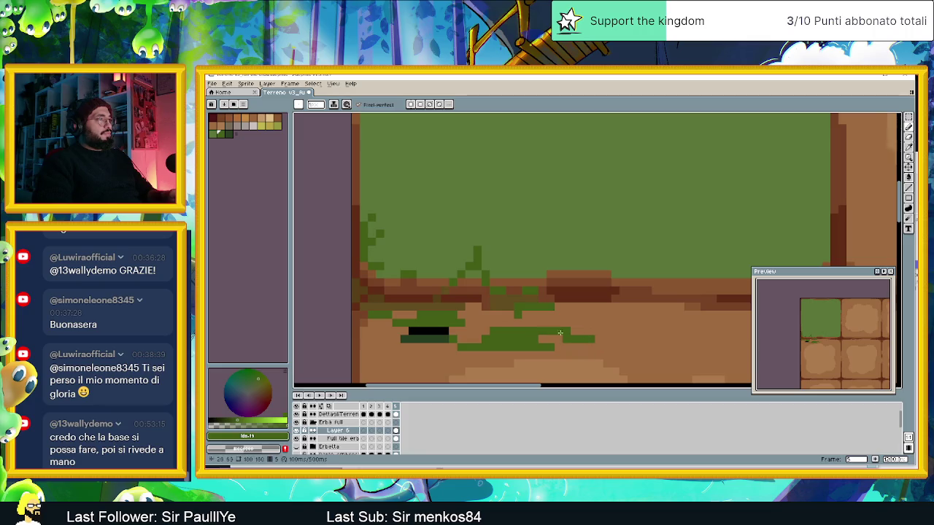
{"action": "left_click", "coordinate": [333, 104]}
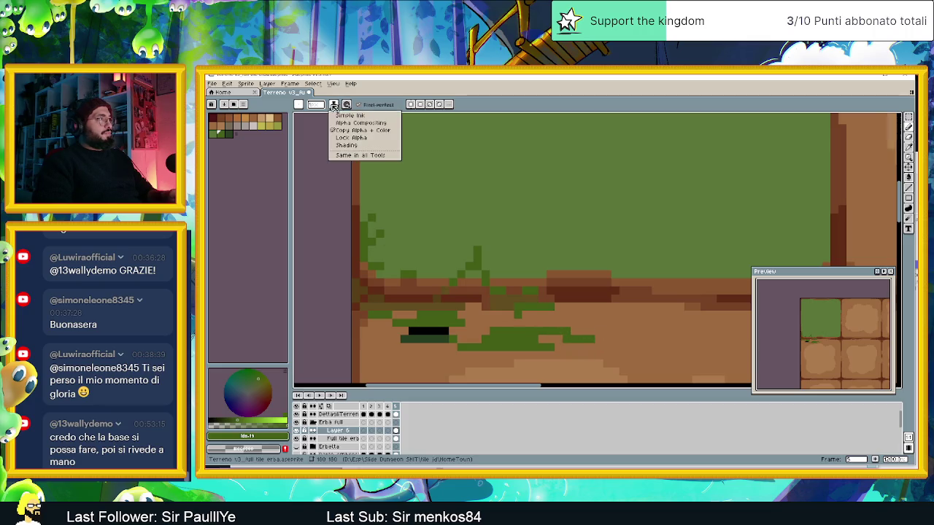
{"action": "left_click", "coordinate": [539, 288]}
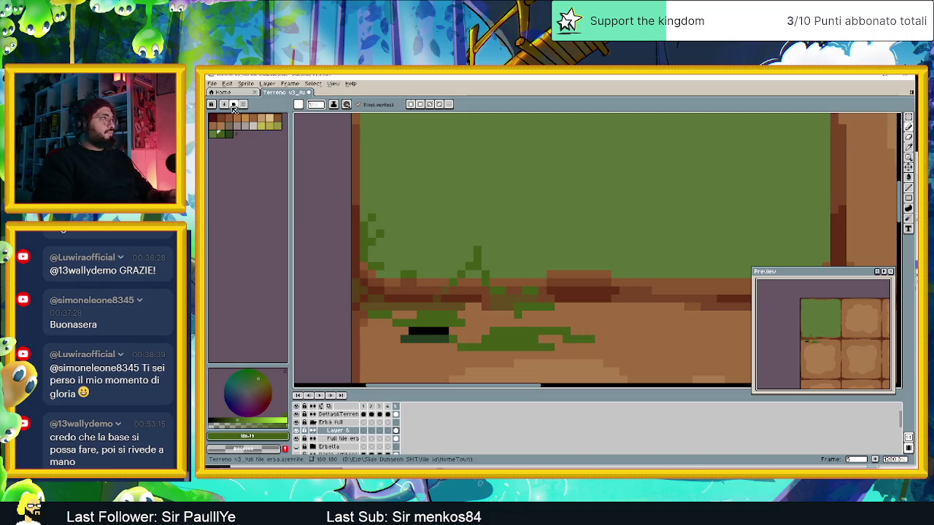
Convert the tile sprite to Indexed colour mode via Sprite > Color Mode > More Options
{"action": "left_click", "coordinate": [230, 104]}
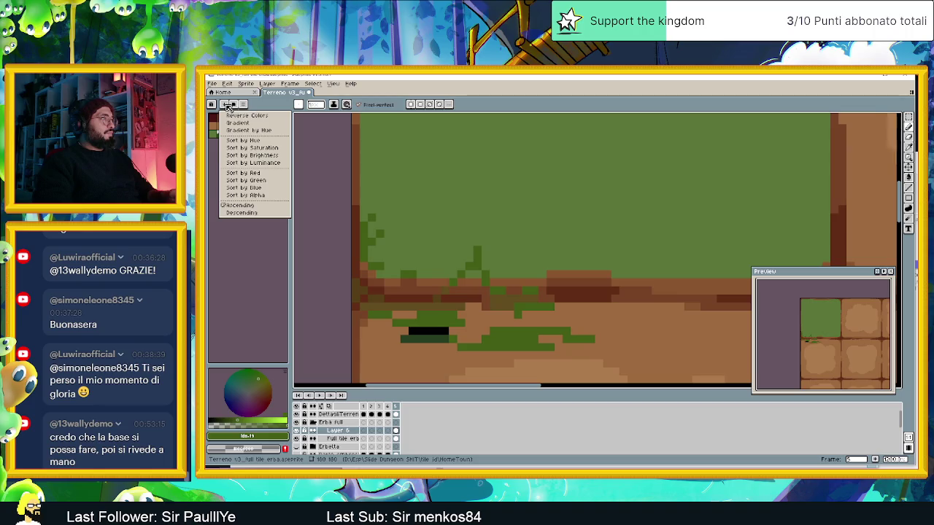
{"action": "left_click", "coordinate": [248, 104]}
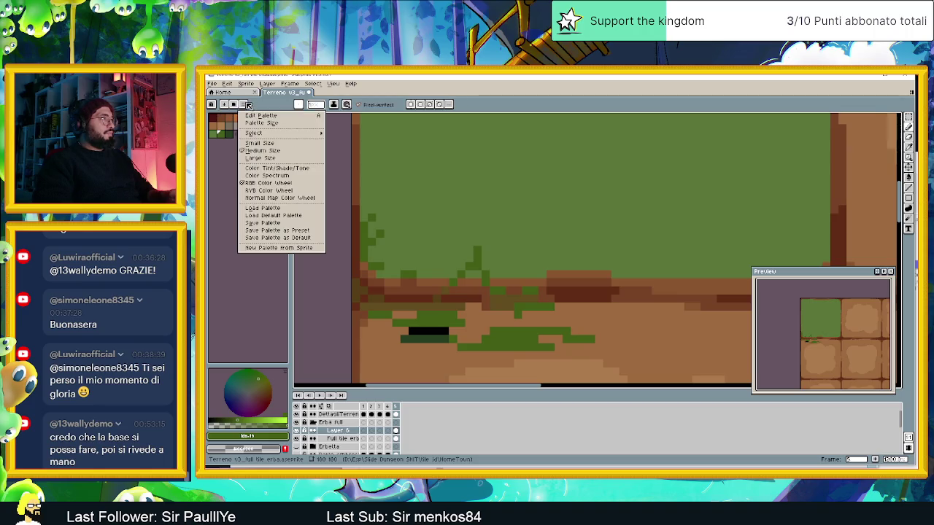
{"action": "left_click", "coordinate": [247, 104]}
{"action": "left_click", "coordinate": [227, 83]}
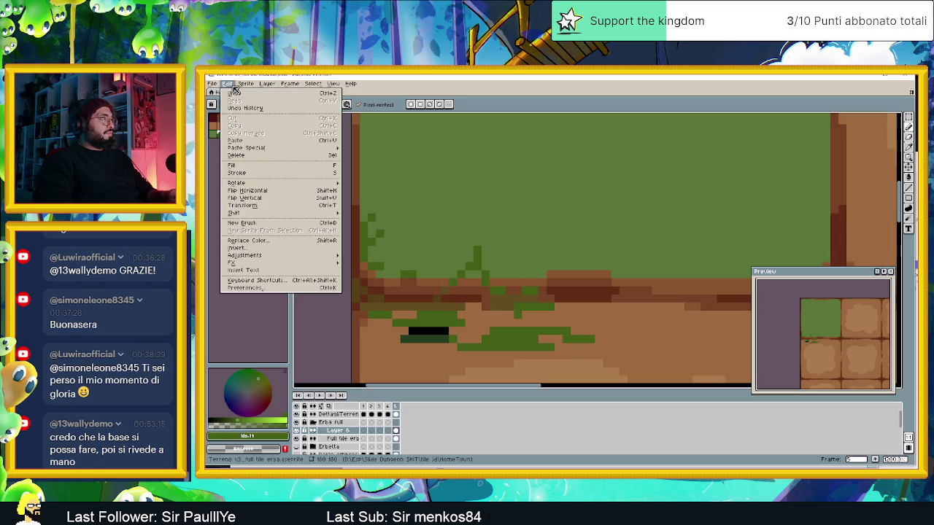
{"action": "mouse_move", "coordinate": [259, 101]}
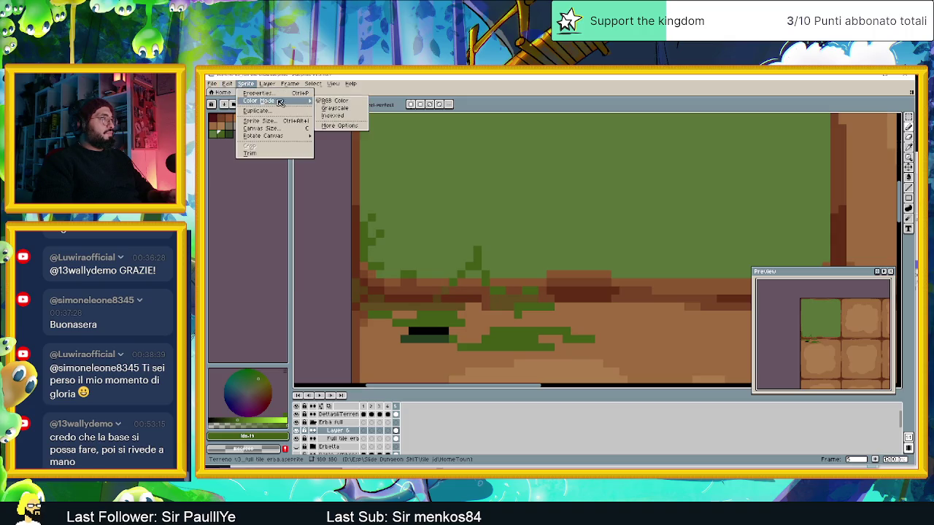
{"action": "left_click", "coordinate": [333, 115]}
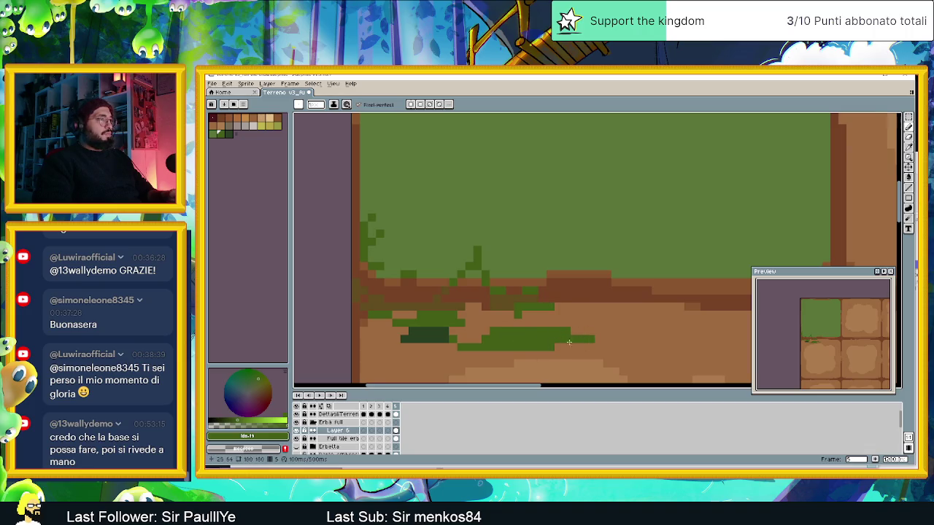
{"action": "left_click", "coordinate": [267, 85]}
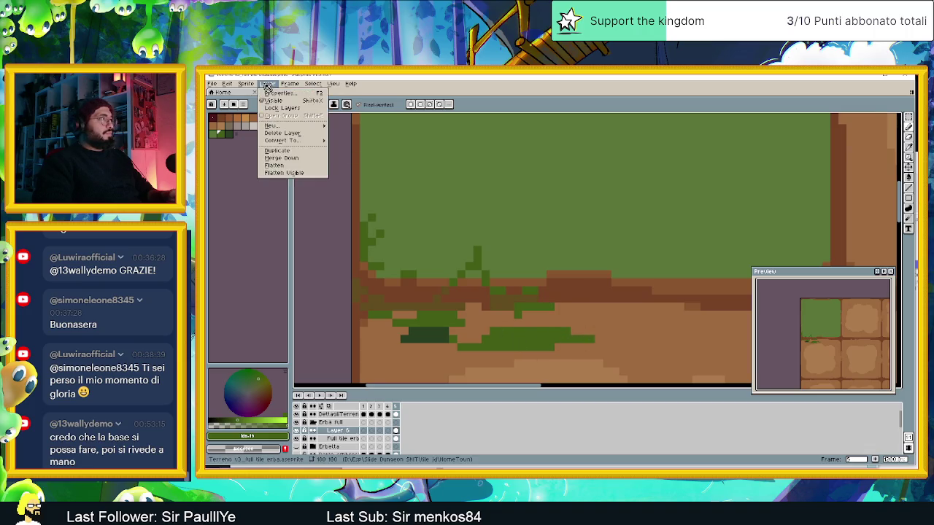
{"action": "mouse_move", "coordinate": [259, 101]}
{"action": "left_click", "coordinate": [342, 102]}
{"action": "left_click", "coordinate": [246, 84]}
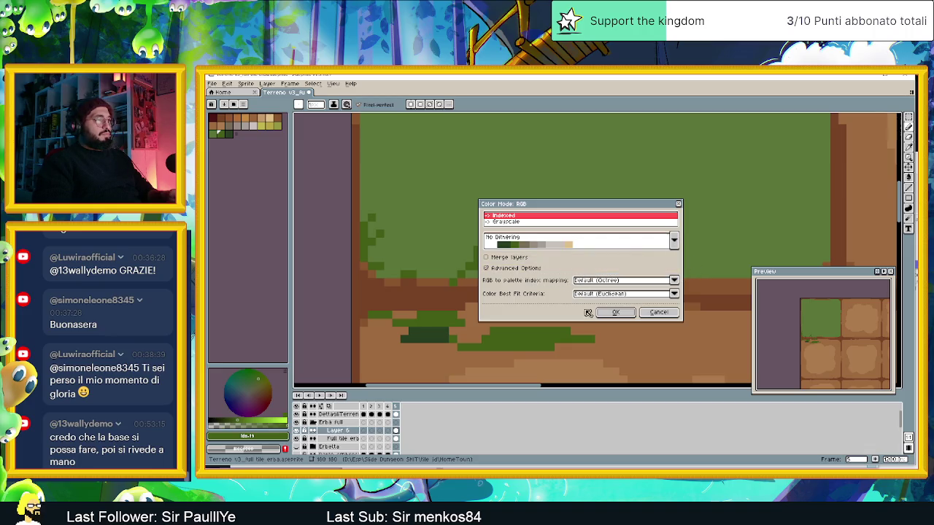
{"action": "left_click", "coordinate": [631, 313]}
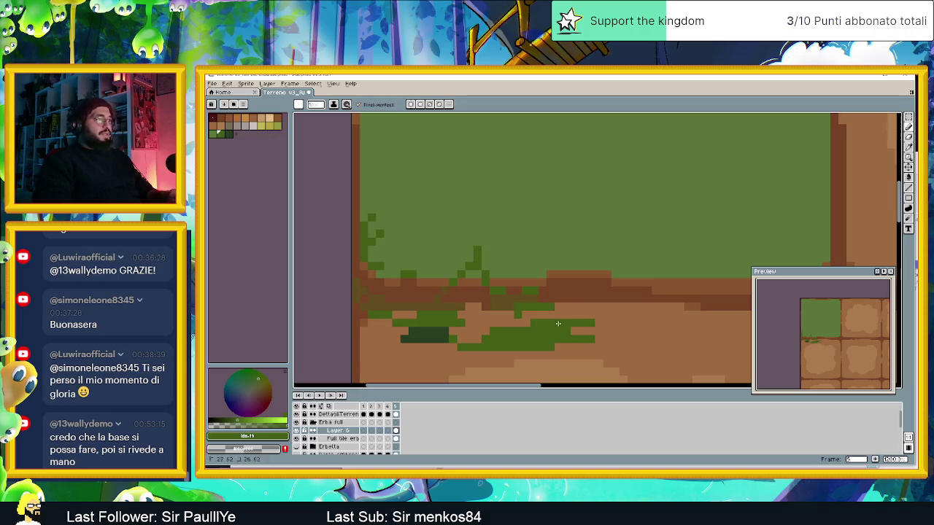
In Chrome, search Google for 'Gemini' and open the Google Gemini site
{"action": "key", "text": "alt+Tab"}
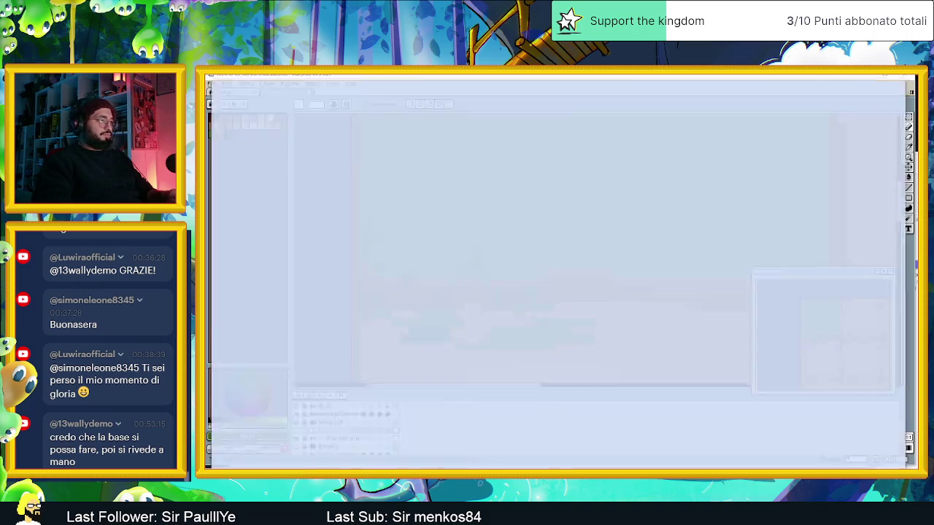
{"action": "left_click", "coordinate": [429, 129]}
{"action": "key", "text": "ctrl+a"}
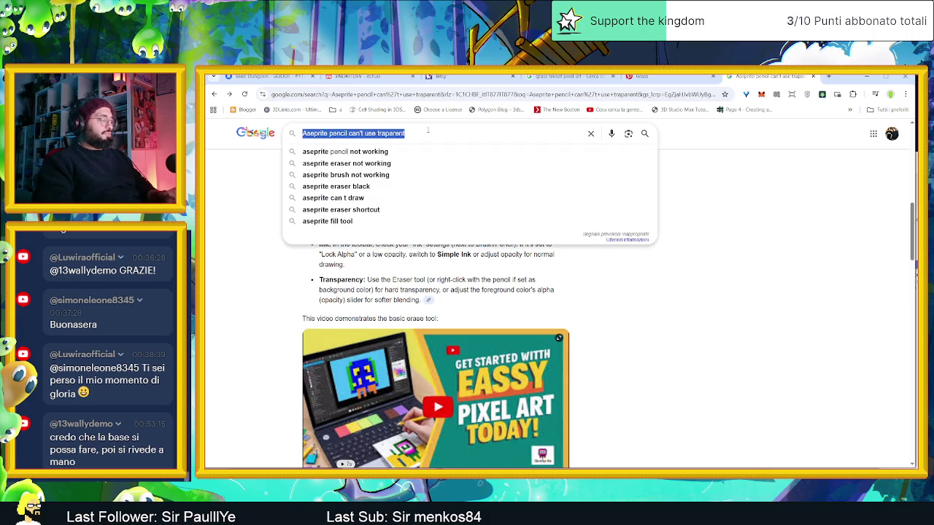
{"action": "type", "text": "Gemio"}
{"action": "key", "text": "BackSpace"}
{"action": "type", "text": "nio"}
{"action": "key", "text": "Return"}
{"action": "left_click", "coordinate": [350, 211]}
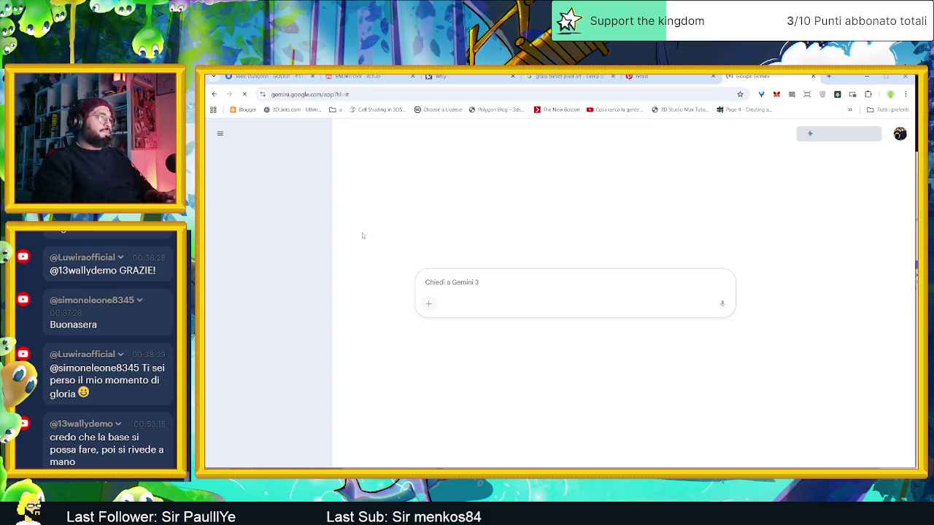
Ask Gemini why Aseprite's pencil stopped working with right-click, then minimise Chrome
{"action": "type", "text": "Sto"}
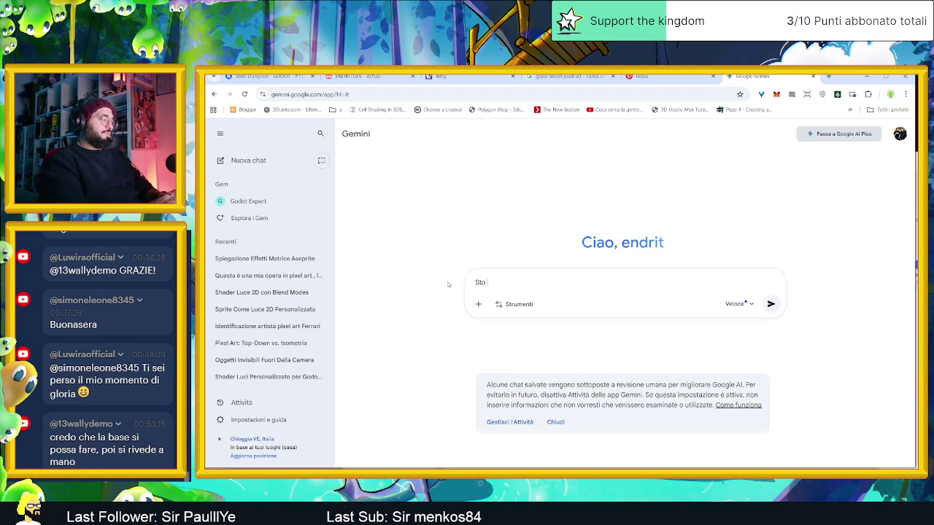
{"action": "type", "text": "seprite, la matita ha smesso di funzionare quando uso il tasto de"}
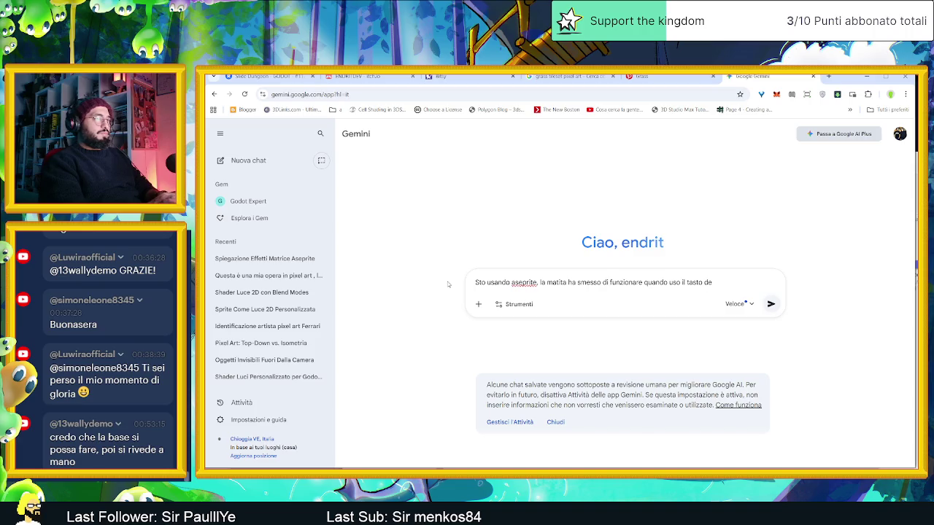
{"action": "type", "text": "ro"}
{"action": "key", "text": "Return"}
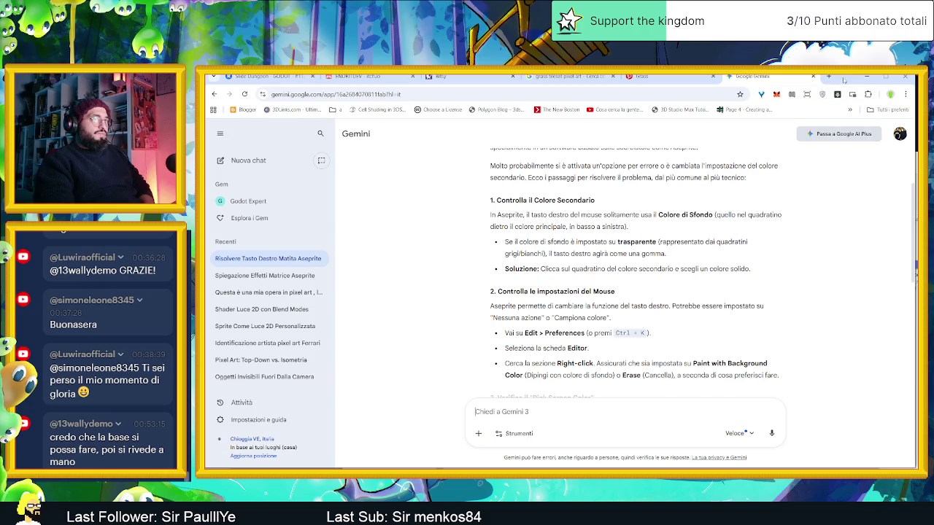
{"action": "left_click", "coordinate": [867, 76]}
Pick a light drawing colour and paint a pale grey patch on the lower dirt
{"action": "left_click", "coordinate": [248, 447]}
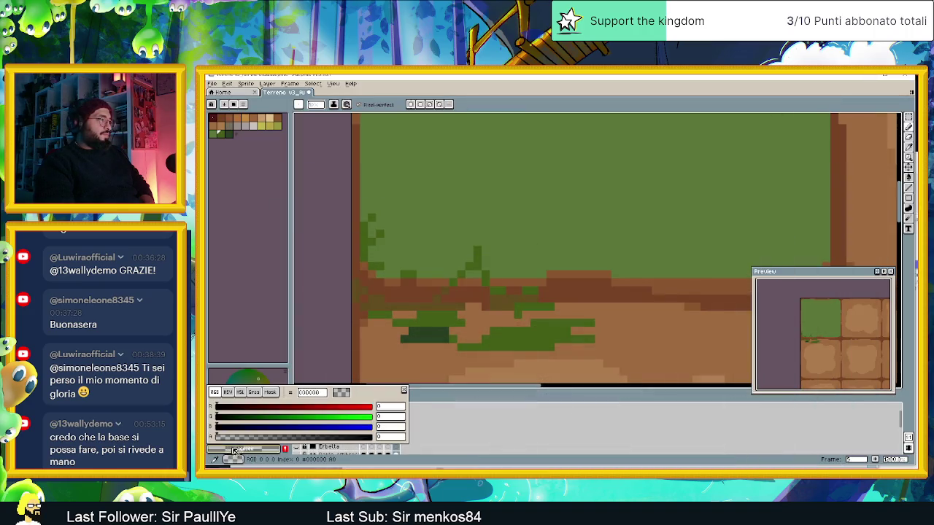
{"action": "left_click_drag", "start_coordinate": [335, 417], "coordinate": [372, 416]}
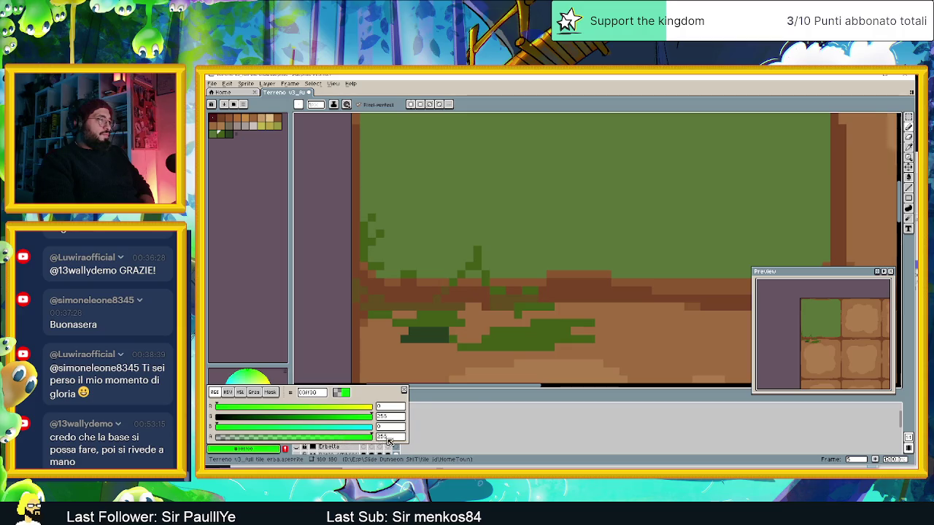
{"action": "mouse_move", "coordinate": [624, 330]}
{"action": "left_mouse_down"}
{"action": "mouse_move", "coordinate": [580, 362]}
{"action": "mouse_move", "coordinate": [548, 362]}
{"action": "mouse_move", "coordinate": [606, 340]}
{"action": "mouse_move", "coordinate": [583, 313]}
{"action": "mouse_move", "coordinate": [618, 318]}
{"action": "mouse_move", "coordinate": [590, 313]}
{"action": "mouse_move", "coordinate": [584, 335]}
{"action": "mouse_move", "coordinate": [628, 354]}
{"action": "mouse_move", "coordinate": [547, 361]}
{"action": "left_mouse_up"}
{"action": "left_click", "coordinate": [478, 371], "text": "alt"}
{"action": "left_click_drag", "start_coordinate": [478, 371], "coordinate": [525, 354]}
Extend the light patch leftward and below, then paint brown over part of it
{"action": "left_click", "coordinate": [444, 378], "text": "alt"}
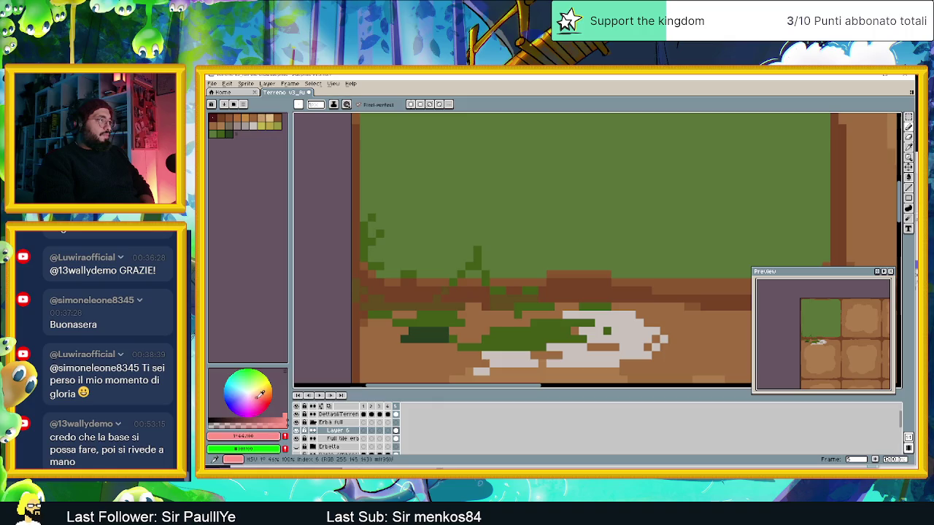
{"action": "mouse_move", "coordinate": [443, 378]}
{"action": "left_mouse_down"}
{"action": "mouse_move", "coordinate": [413, 354]}
{"action": "mouse_move", "coordinate": [444, 330]}
{"action": "mouse_move", "coordinate": [421, 363]}
{"action": "mouse_move", "coordinate": [456, 363]}
{"action": "mouse_move", "coordinate": [387, 340]}
{"action": "mouse_move", "coordinate": [394, 358]}
{"action": "left_mouse_up"}
{"action": "left_click", "coordinate": [471, 354], "text": "alt"}
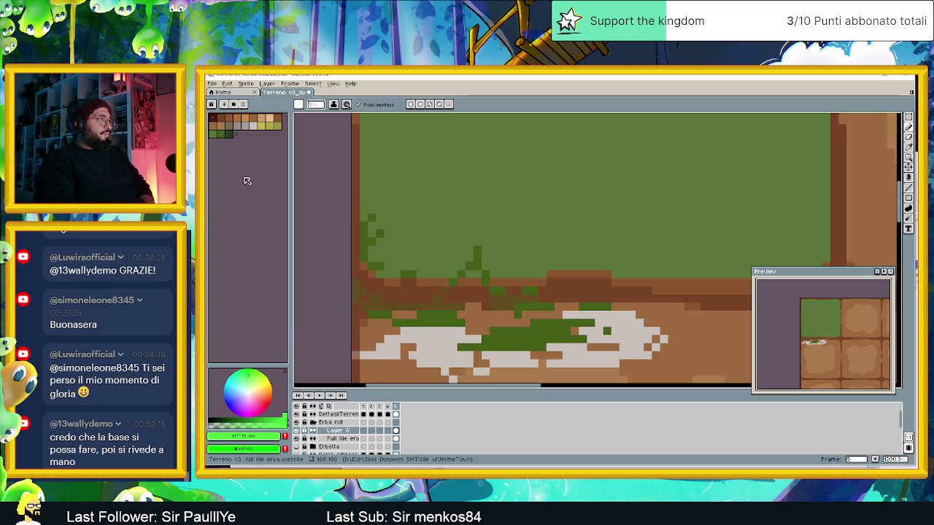
{"action": "left_click", "coordinate": [216, 121]}
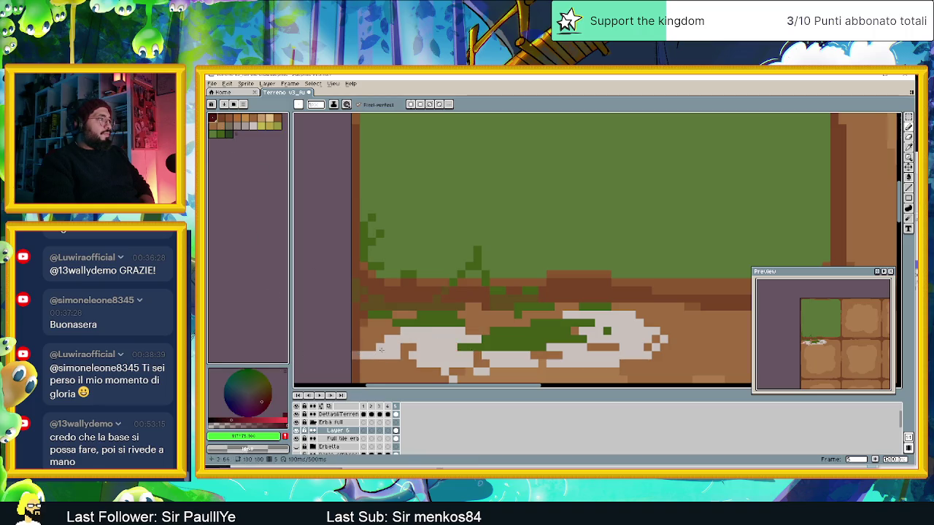
{"action": "left_click_drag", "start_coordinate": [400, 353], "coordinate": [417, 369]}
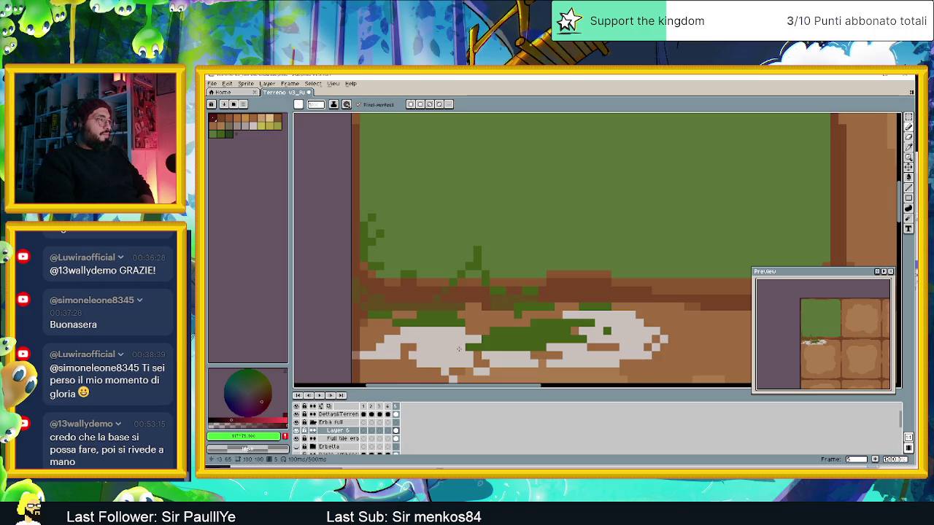